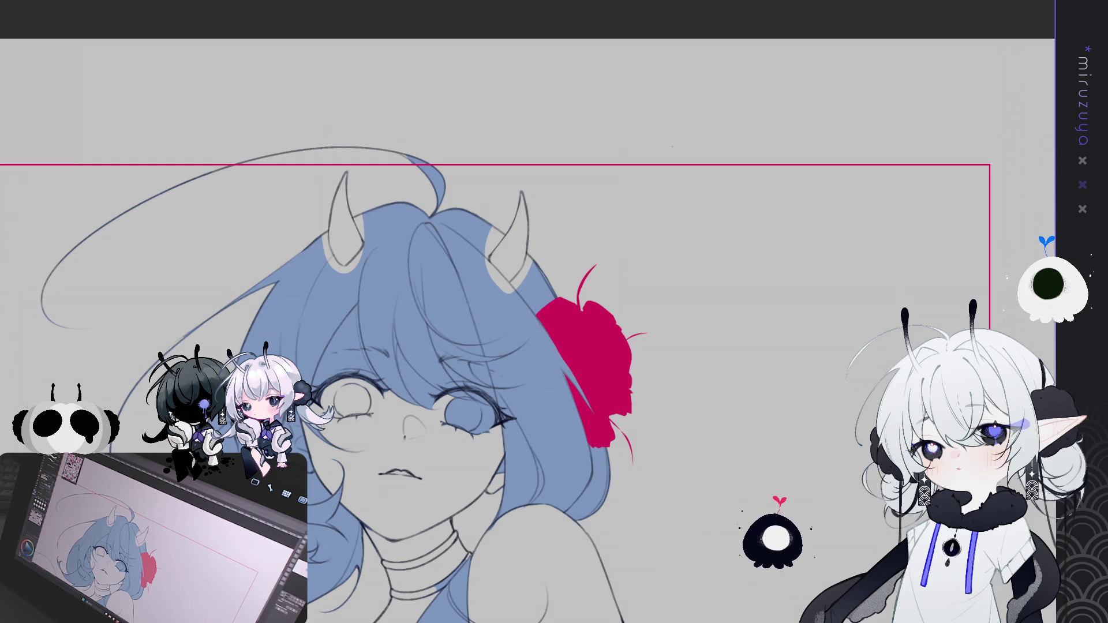
# Clear the blue hair fill off the forehead, around the right eye, and from the left cheek and eye
pyautogui.moveTo(512, 246)
pyautogui.mouseDown()
pyautogui.moveTo(542, 194)
pyautogui.moveTo(593, 215)
pyautogui.moveTo(628, 92)
pyautogui.mouseUp()
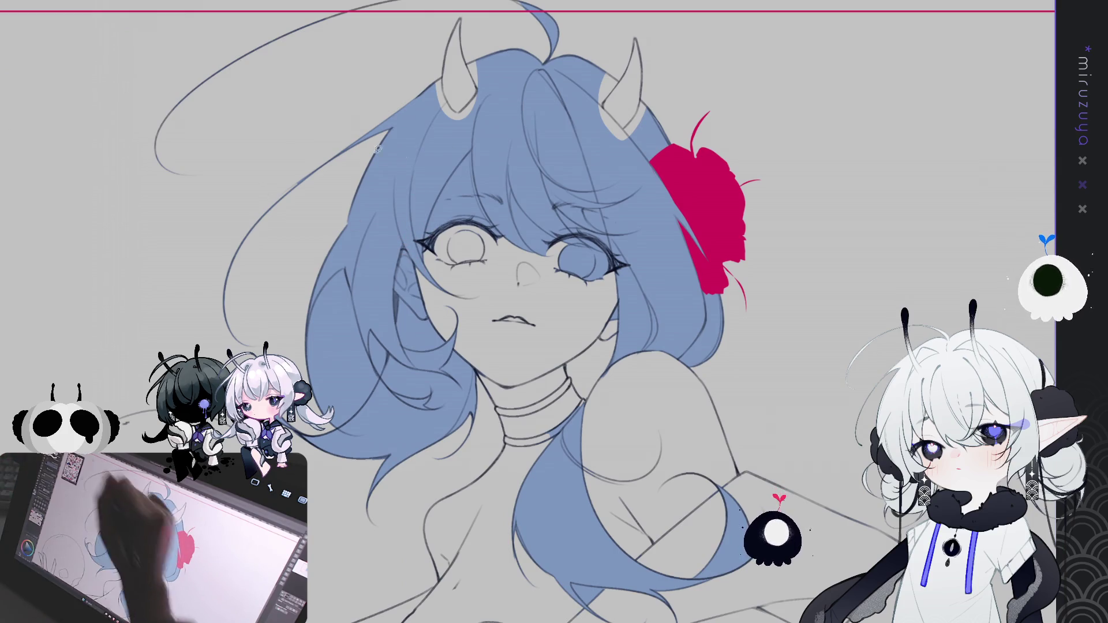
pyautogui.click(479, 148)
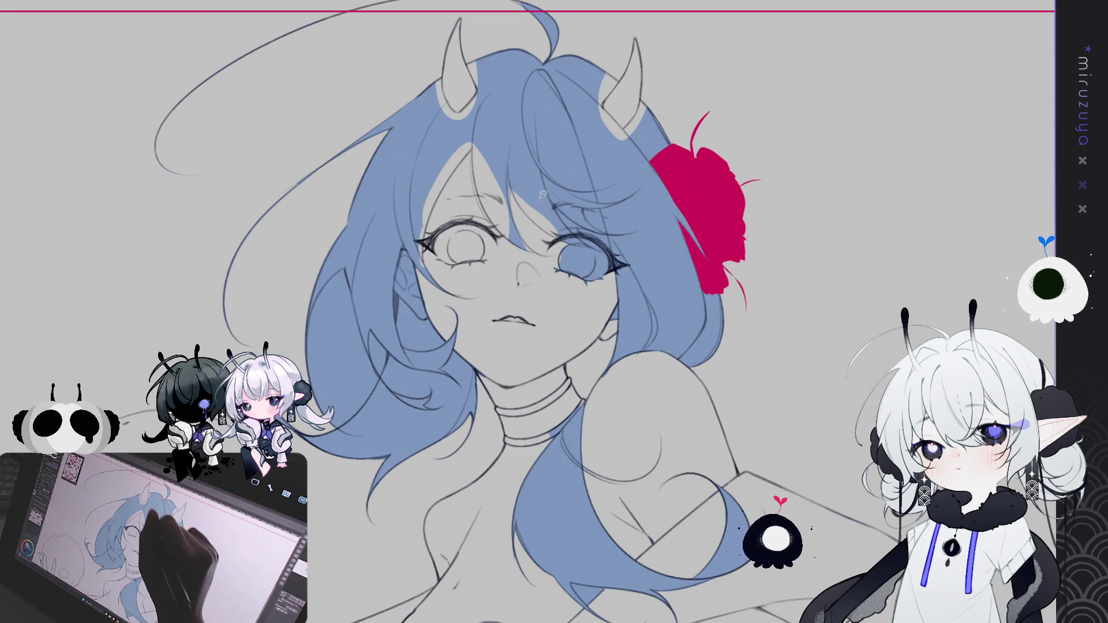
pyautogui.moveTo(553, 202)
pyautogui.mouseDown()
pyautogui.moveTo(600, 297)
pyautogui.moveTo(618, 254)
pyautogui.moveTo(596, 197)
pyautogui.mouseUp()
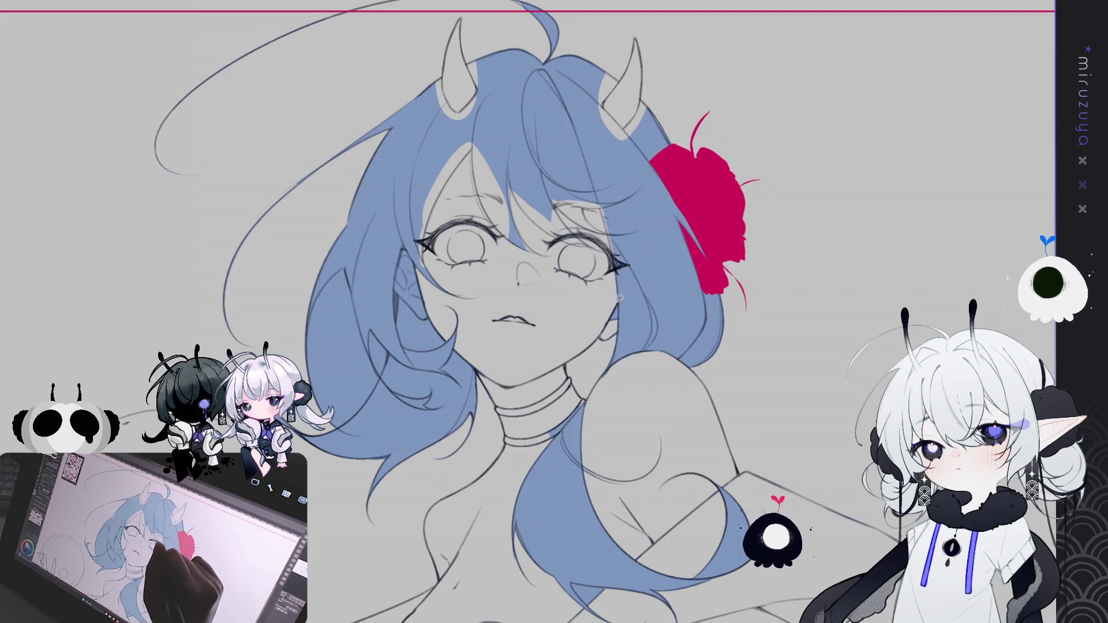
pyautogui.moveTo(412, 247)
pyautogui.mouseDown()
pyautogui.moveTo(397, 266)
pyautogui.moveTo(416, 244)
pyautogui.mouseUp()
pyautogui.moveTo(318, 291)
pyautogui.mouseDown()
pyautogui.moveTo(354, 415)
pyautogui.moveTo(381, 346)
pyautogui.moveTo(369, 277)
pyautogui.mouseUp()
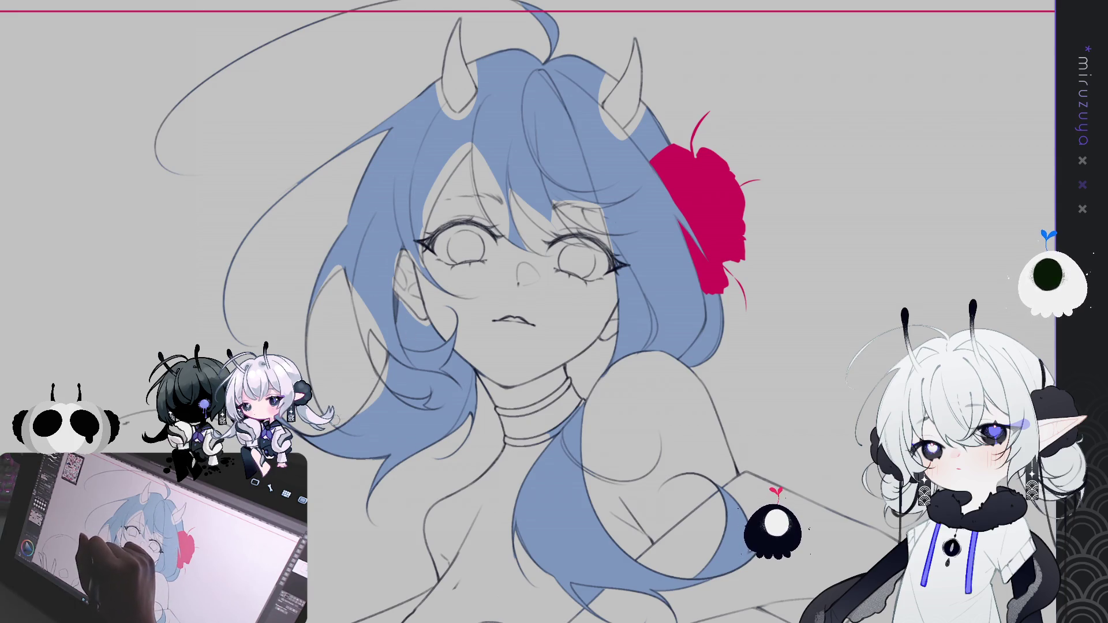
# Extend the blue hair along its left edge and redraw the ear outline beside the cheek
pyautogui.moveTo(559, 299); pyautogui.dragTo(515, 240)
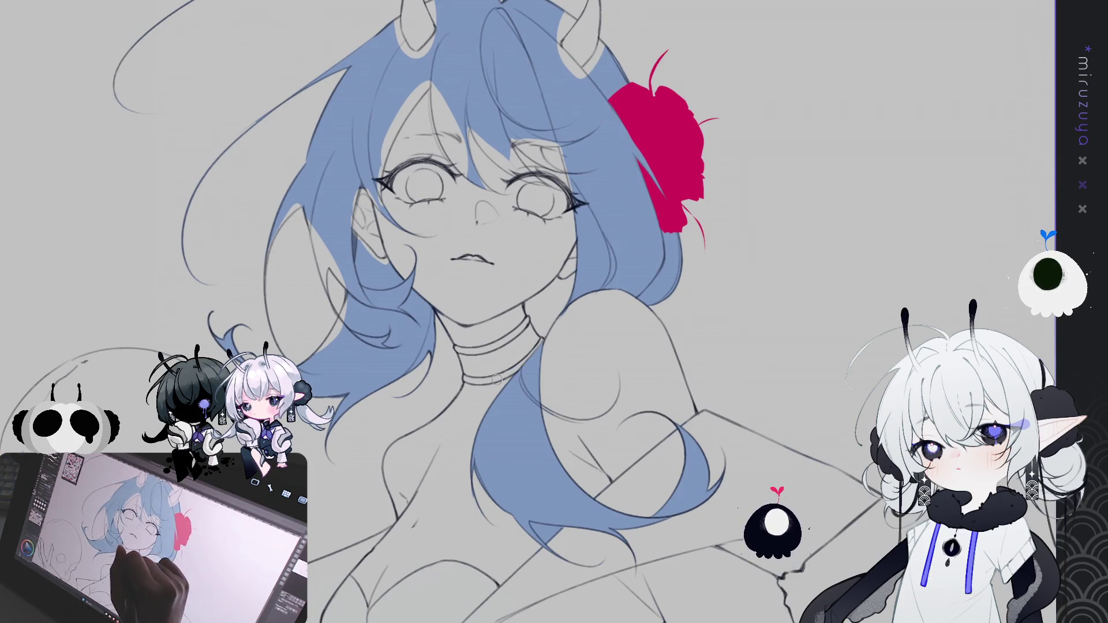
pyautogui.moveTo(390, 226); pyautogui.dragTo(395, 278)
pyautogui.moveTo(305, 245)
pyautogui.mouseDown()
pyautogui.moveTo(274, 294)
pyautogui.moveTo(269, 340)
pyautogui.mouseUp()
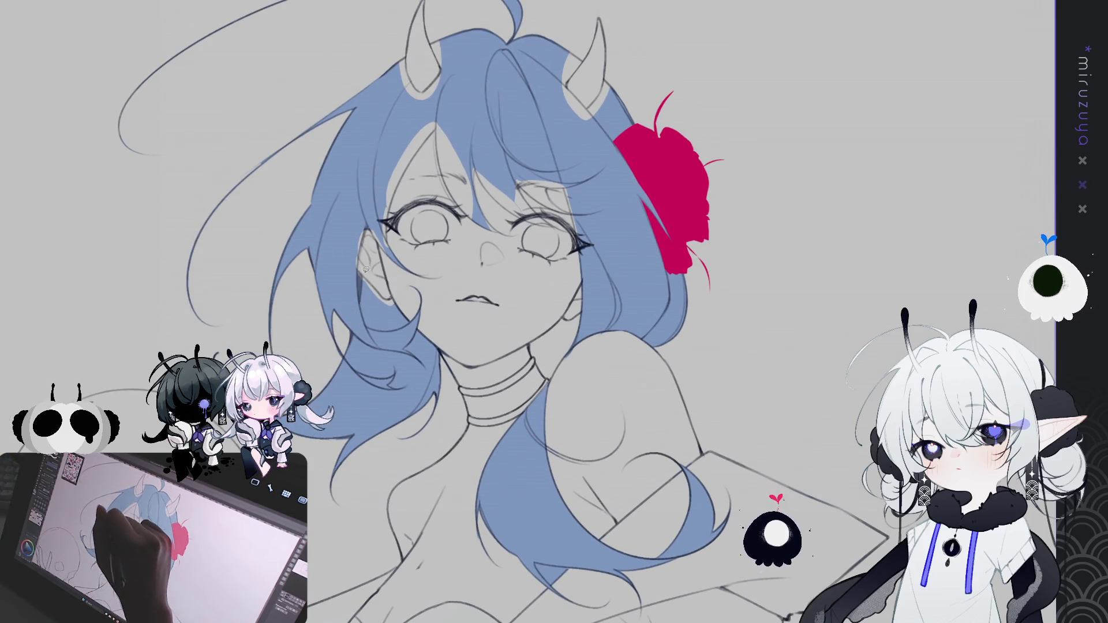
pyautogui.moveTo(367, 287); pyautogui.dragTo(386, 274)
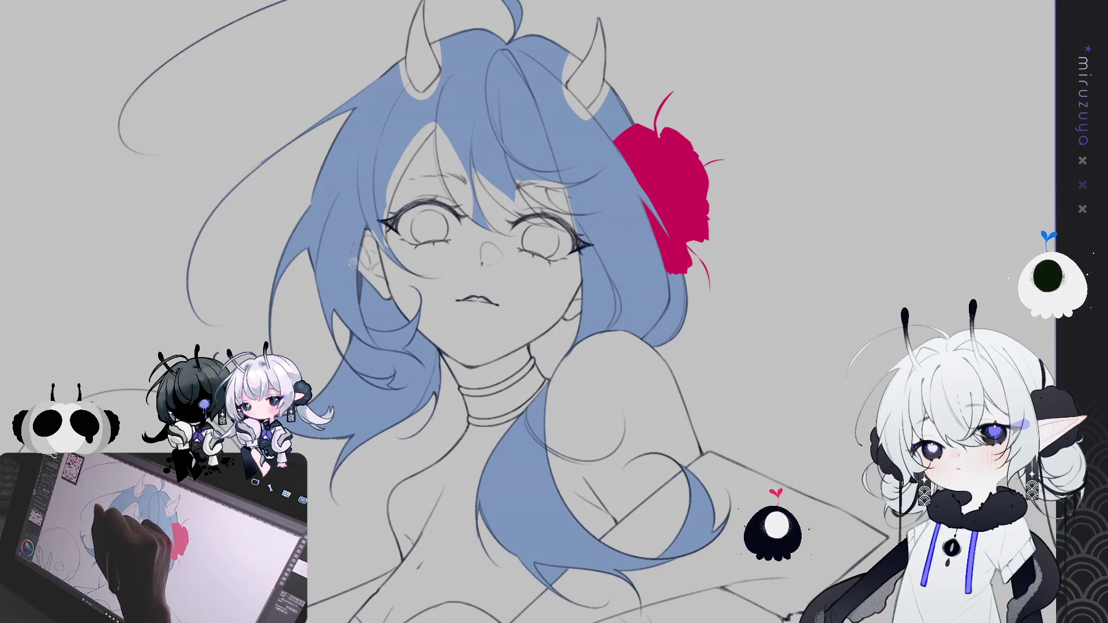
# Paint the forehead bangs in blue, redoing the first strokes and covering the skin beside the strand
pyautogui.moveTo(371, 224); pyautogui.dragTo(381, 295)
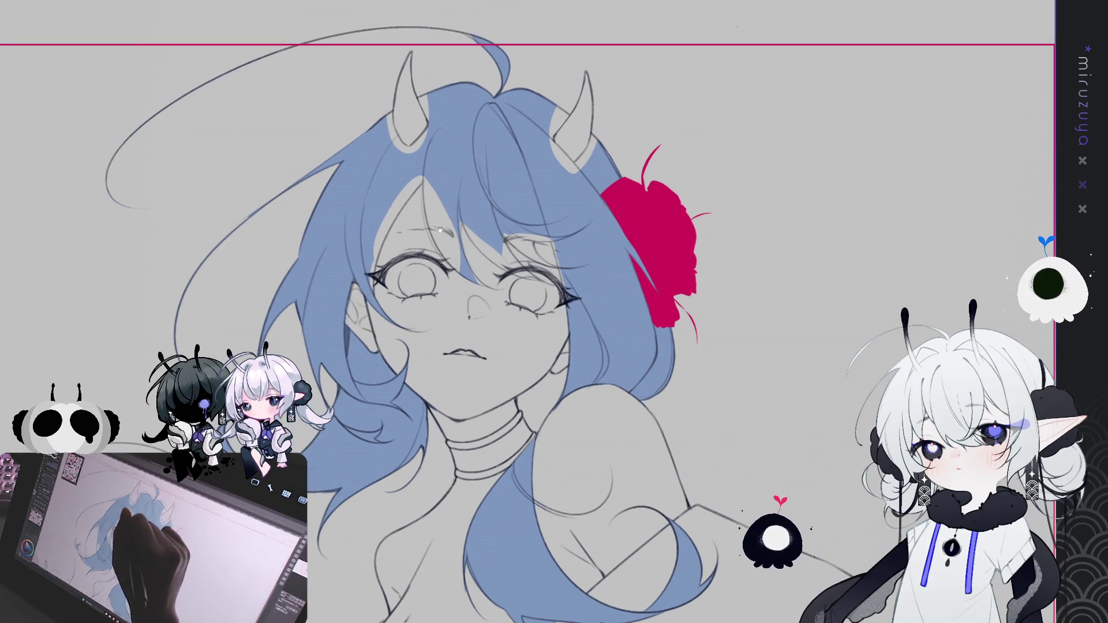
pyautogui.moveTo(429, 168)
pyautogui.mouseDown()
pyautogui.moveTo(462, 274)
pyautogui.moveTo(474, 244)
pyautogui.mouseUp()
pyautogui.hotkey('ctrl', 'z')
pyautogui.moveTo(433, 167)
pyautogui.mouseDown()
pyautogui.moveTo(428, 254)
pyautogui.moveTo(439, 197)
pyautogui.mouseUp()
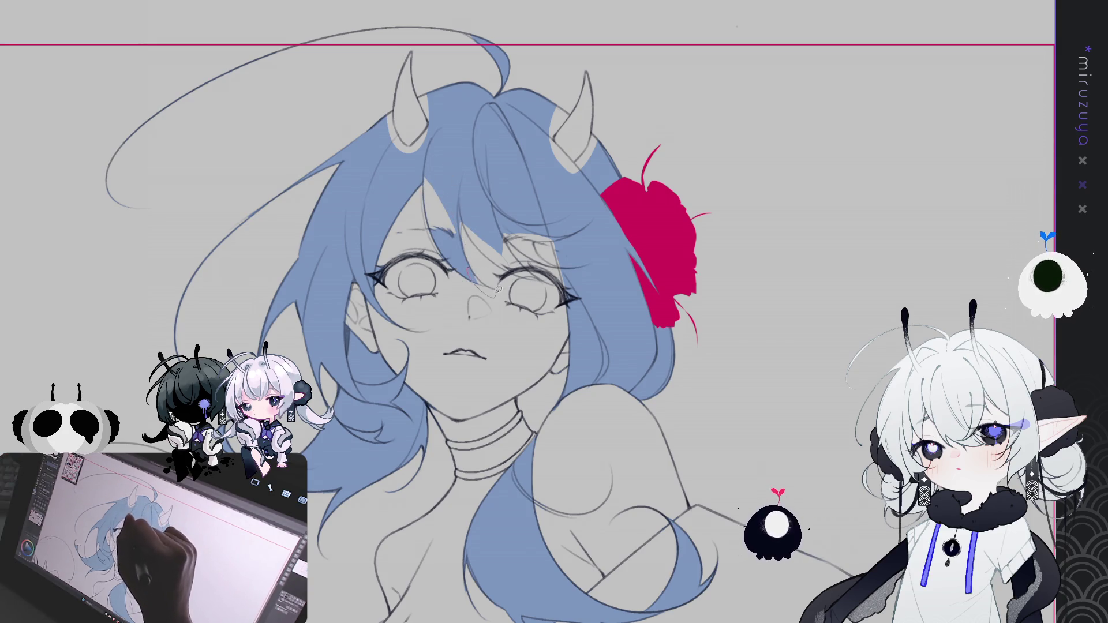
pyautogui.moveTo(427, 159); pyautogui.dragTo(443, 164)
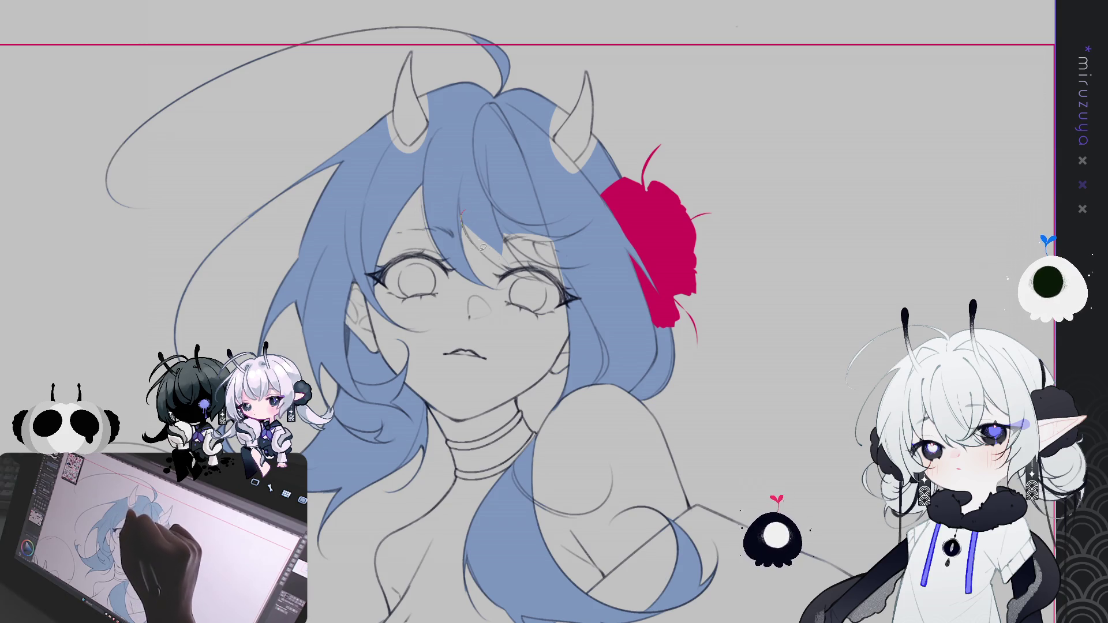
pyautogui.moveTo(539, 275); pyautogui.dragTo(530, 241)
pyautogui.moveTo(459, 209)
pyautogui.mouseDown()
pyautogui.moveTo(543, 287)
pyautogui.moveTo(509, 242)
pyautogui.moveTo(530, 233)
pyautogui.moveTo(569, 270)
pyautogui.moveTo(545, 212)
pyautogui.moveTo(519, 237)
pyautogui.moveTo(535, 216)
pyautogui.moveTo(560, 250)
pyautogui.moveTo(549, 212)
pyautogui.mouseUp()
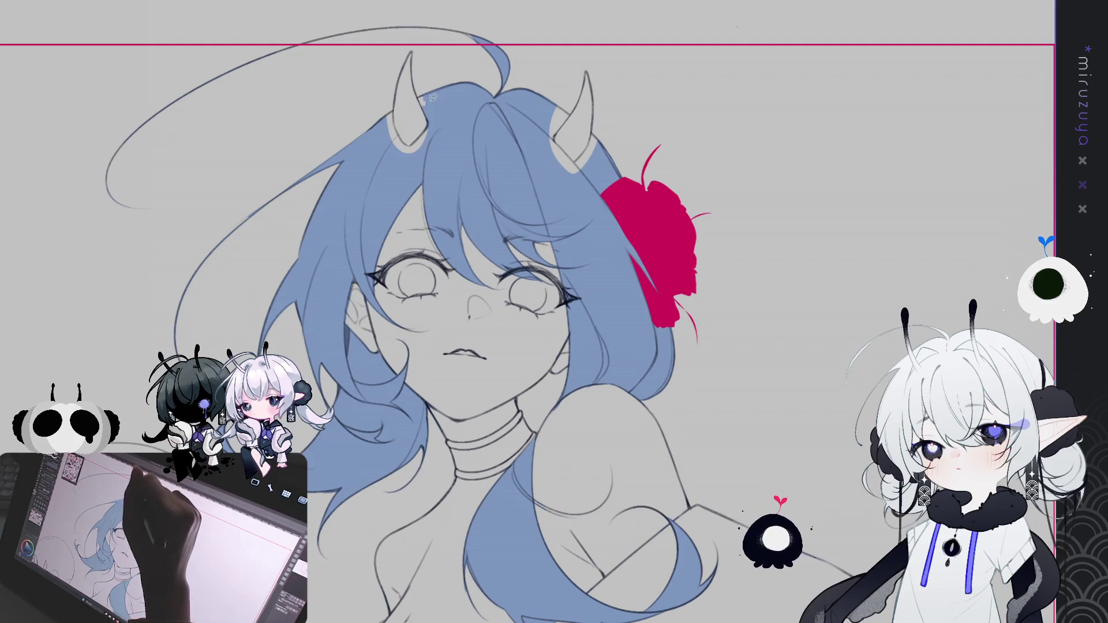
# Fill the grey patches at the left and right horn bases blue to match the hair
pyautogui.moveTo(388, 107); pyautogui.dragTo(398, 94)
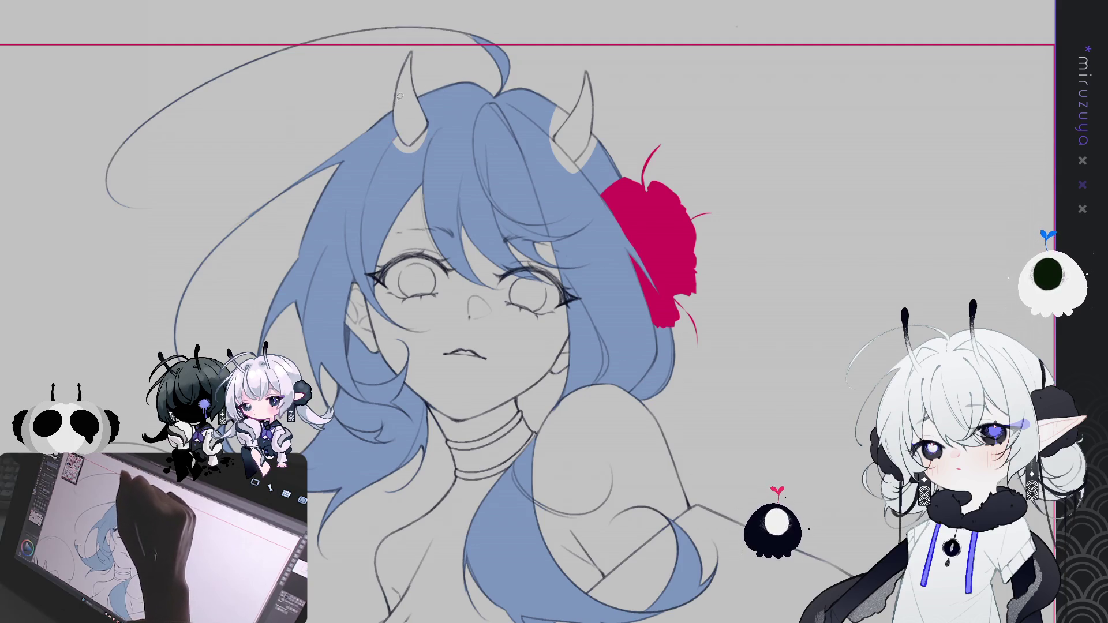
pyautogui.moveTo(391, 136); pyautogui.dragTo(424, 147)
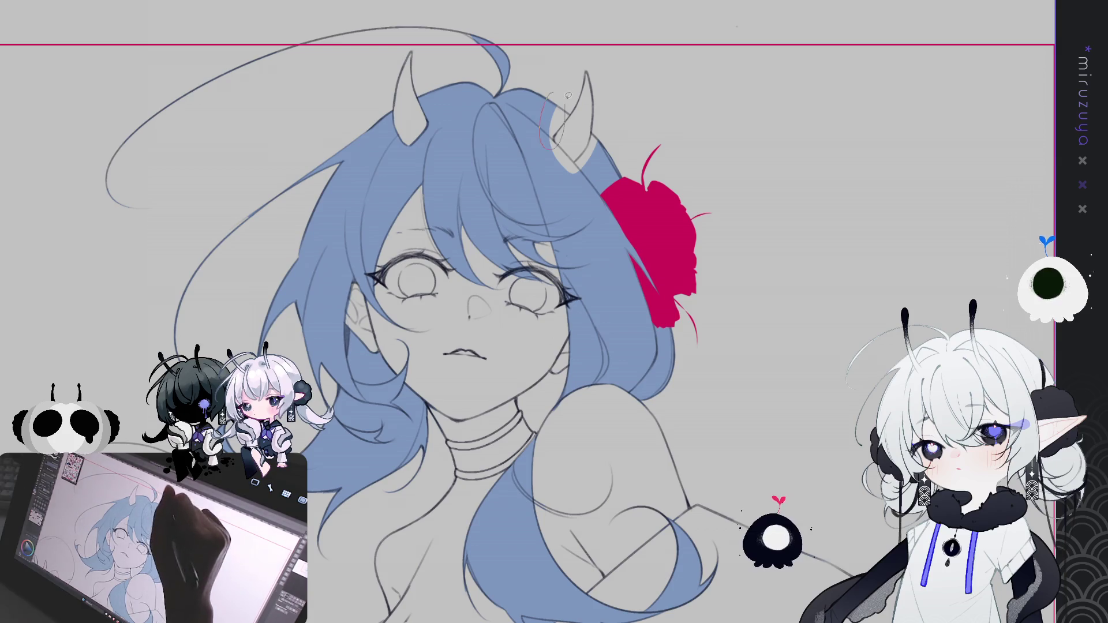
pyautogui.moveTo(561, 108); pyautogui.dragTo(571, 136)
pyautogui.moveTo(571, 180); pyautogui.dragTo(563, 141)
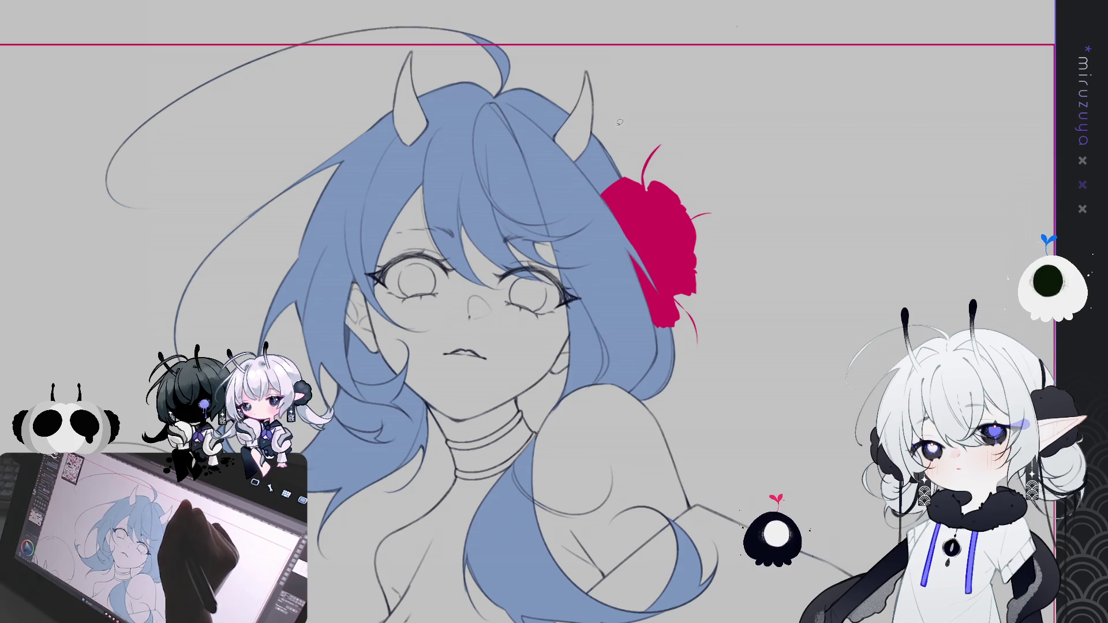
pyautogui.scroll(-5, 587, 133)
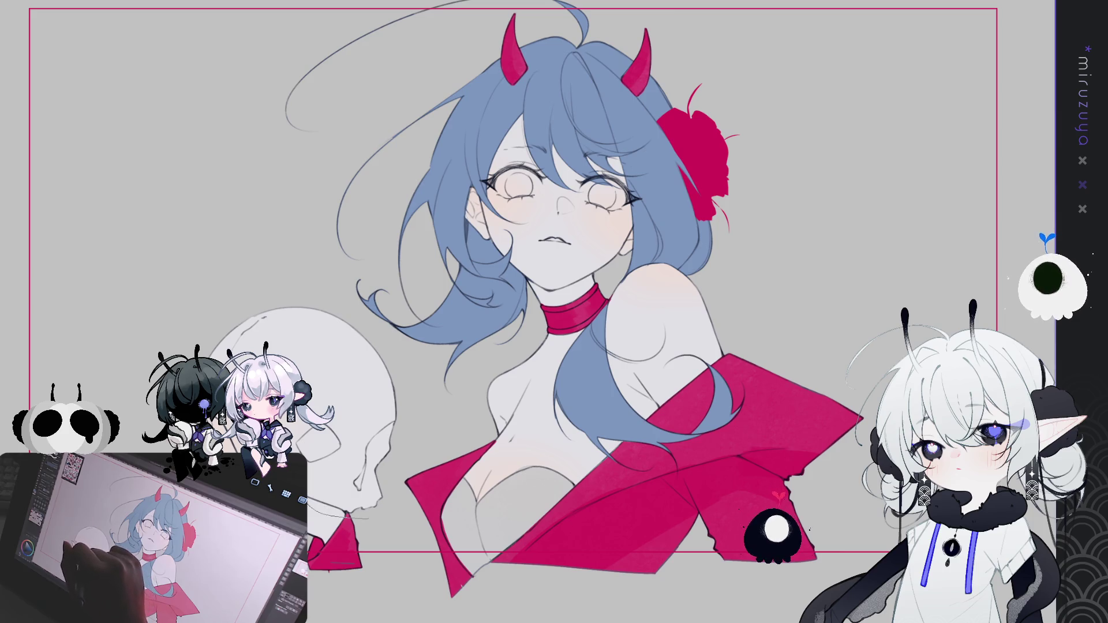
# Lasso-fill the skull solid blue, touch up its chin, and fit the whole illustration with Ctrl+0
pyautogui.moveTo(219, 346)
pyautogui.mouseDown()
pyautogui.moveTo(370, 315)
pyautogui.moveTo(413, 439)
pyautogui.moveTo(392, 511)
pyautogui.mouseUp()
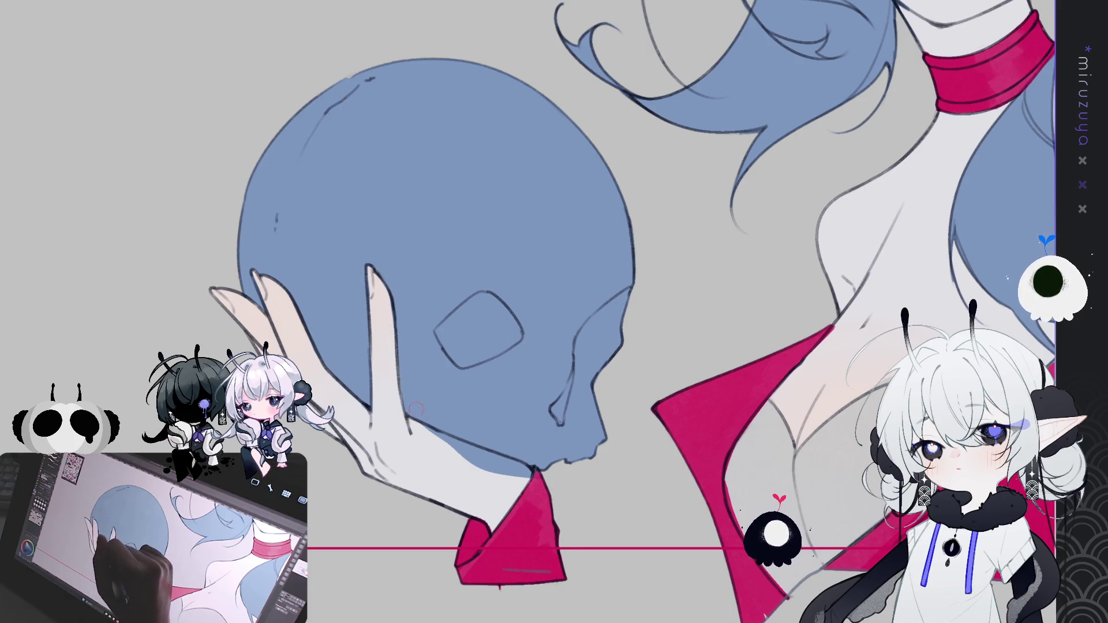
pyautogui.moveTo(464, 464); pyautogui.dragTo(516, 470)
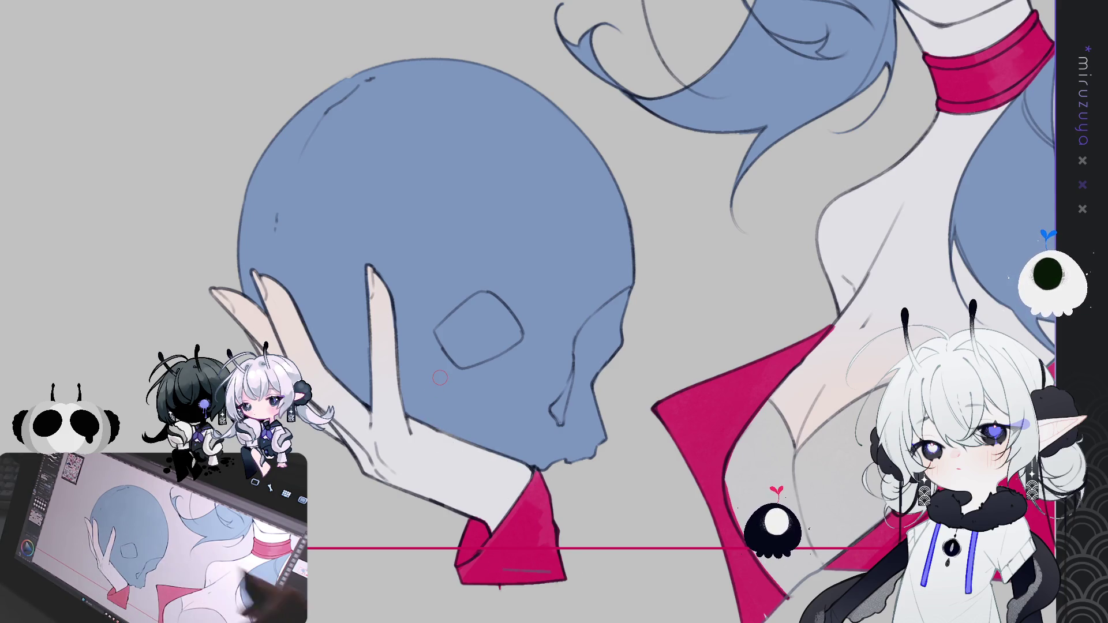
pyautogui.hotkey('ctrl', '0')
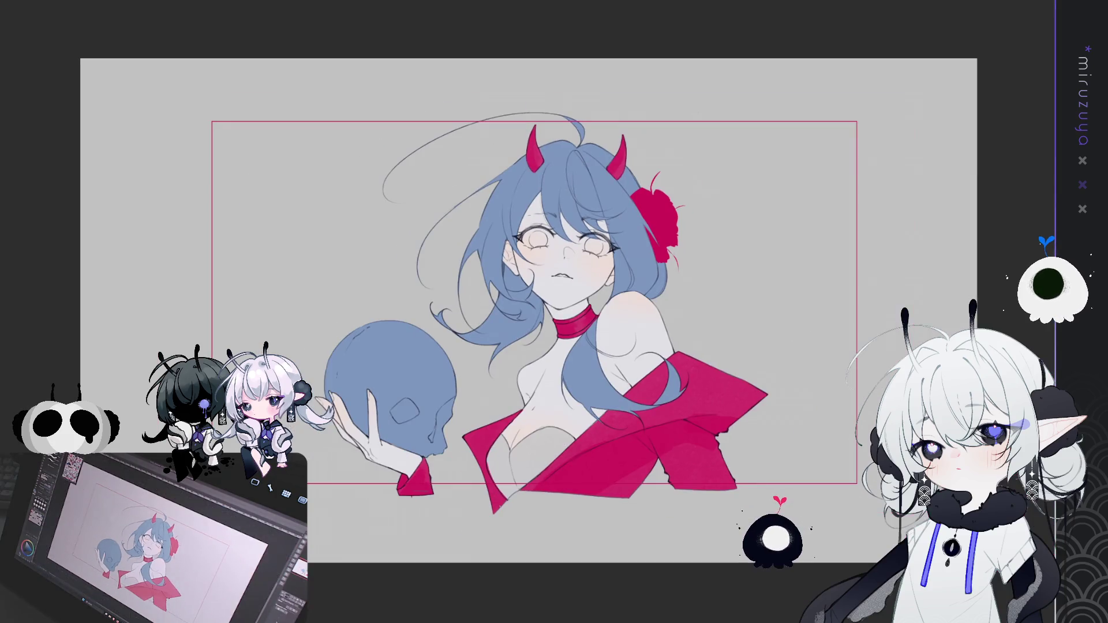
# Lasso around the whole figure and fill the selection to turn the hair and skull white
pyautogui.moveTo(554, 312); pyautogui.dragTo(476, 339)
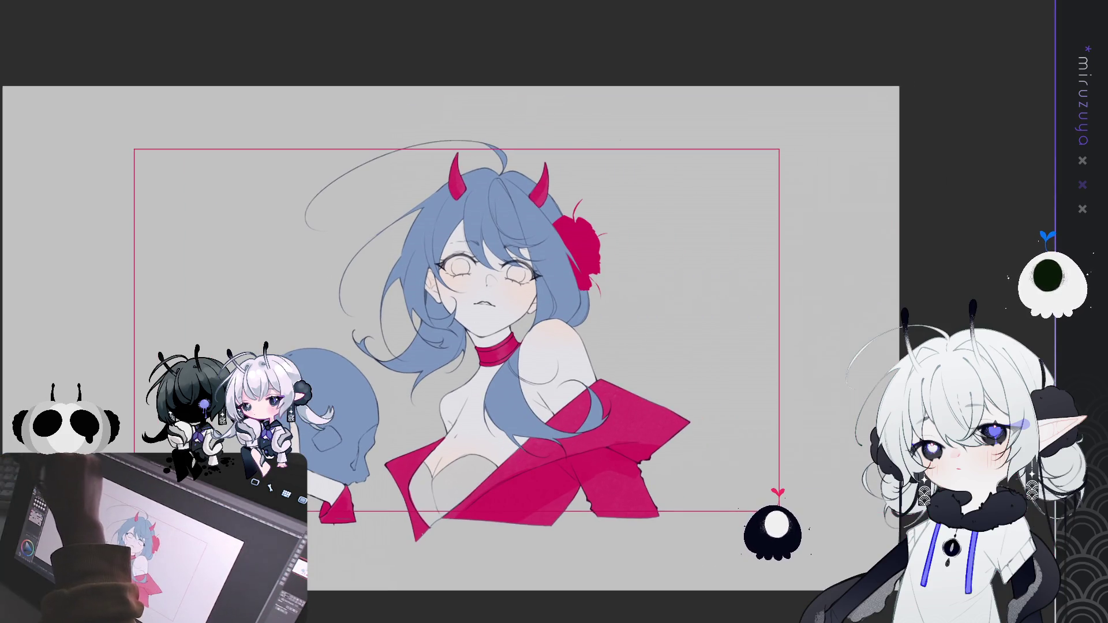
pyautogui.moveTo(637, 408); pyautogui.dragTo(500, 448)
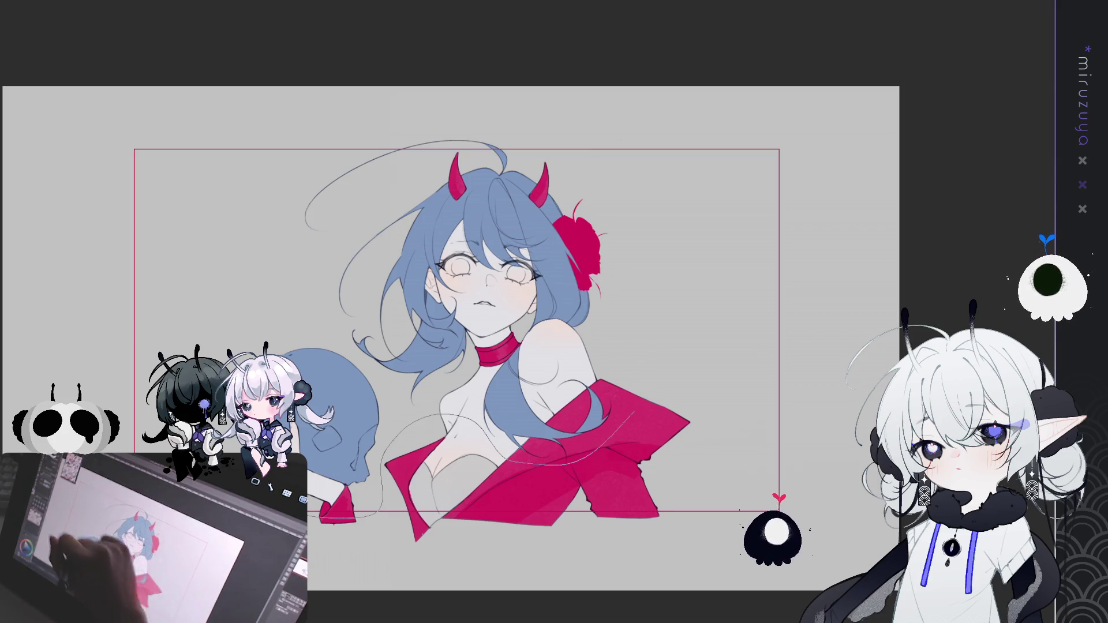
pyautogui.moveTo(438, 414); pyautogui.dragTo(653, 178)
pyautogui.moveTo(699, 266); pyautogui.dragTo(698, 283)
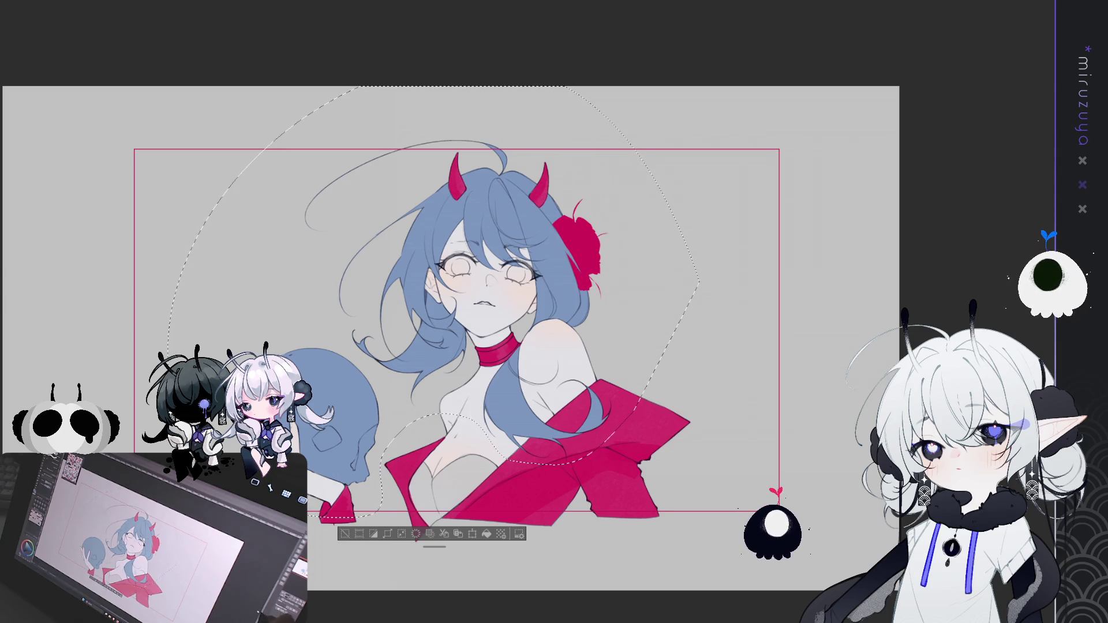
pyautogui.scroll(2, 382, 277)
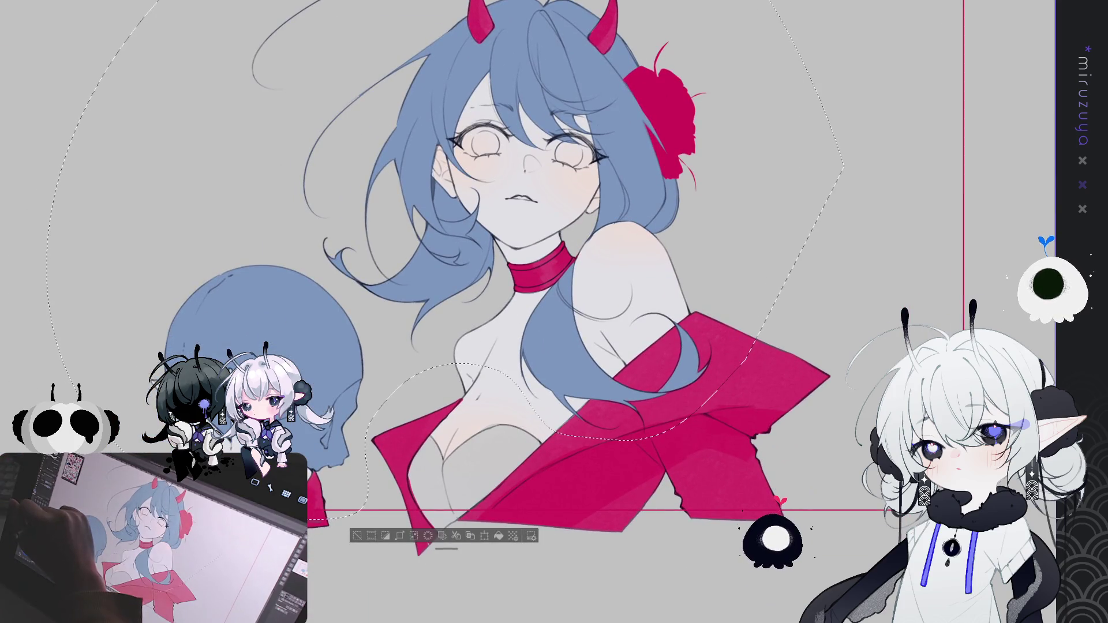
pyautogui.click(499, 535)
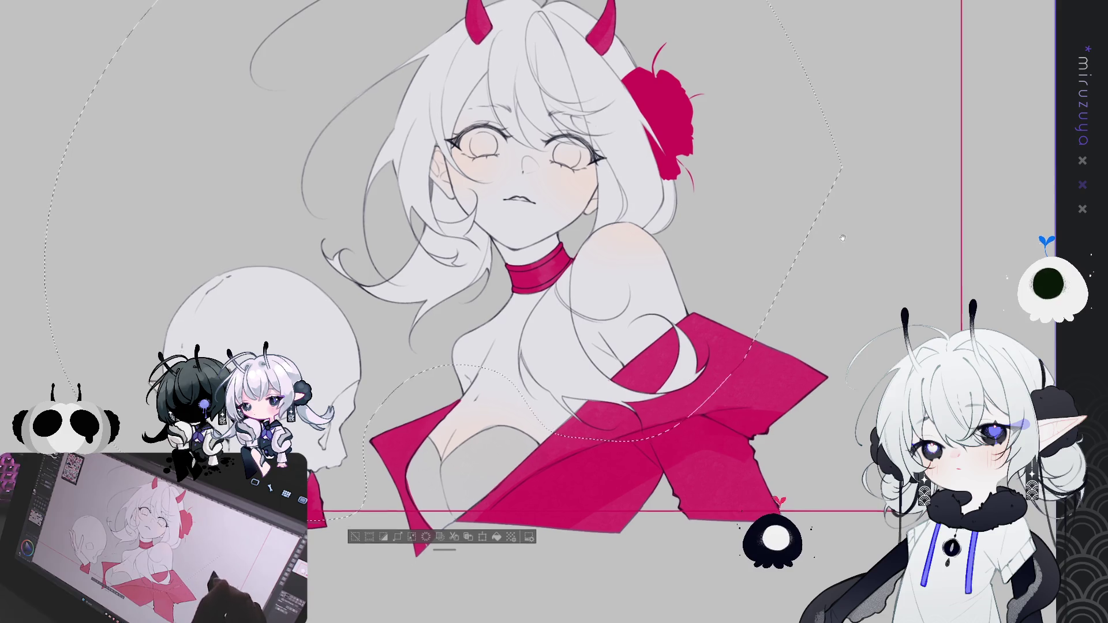
# Deselect the figure with Ctrl+D and pan and zoom to review the white-haired bust
pyautogui.hotkey('ctrl', 'd')
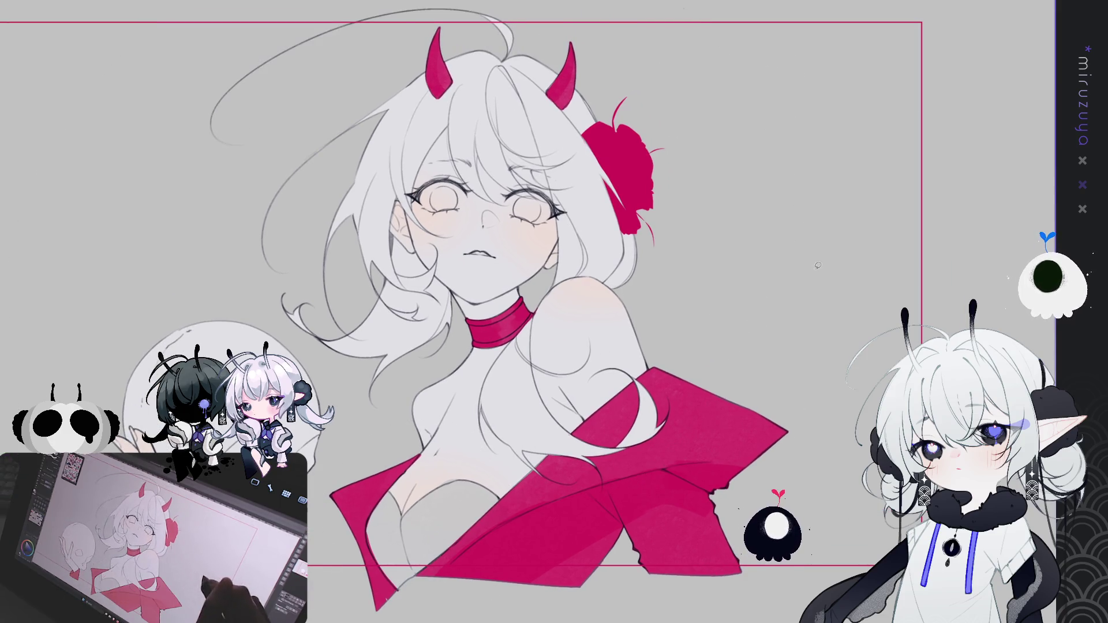
pyautogui.moveTo(825, 279); pyautogui.dragTo(837, 284)
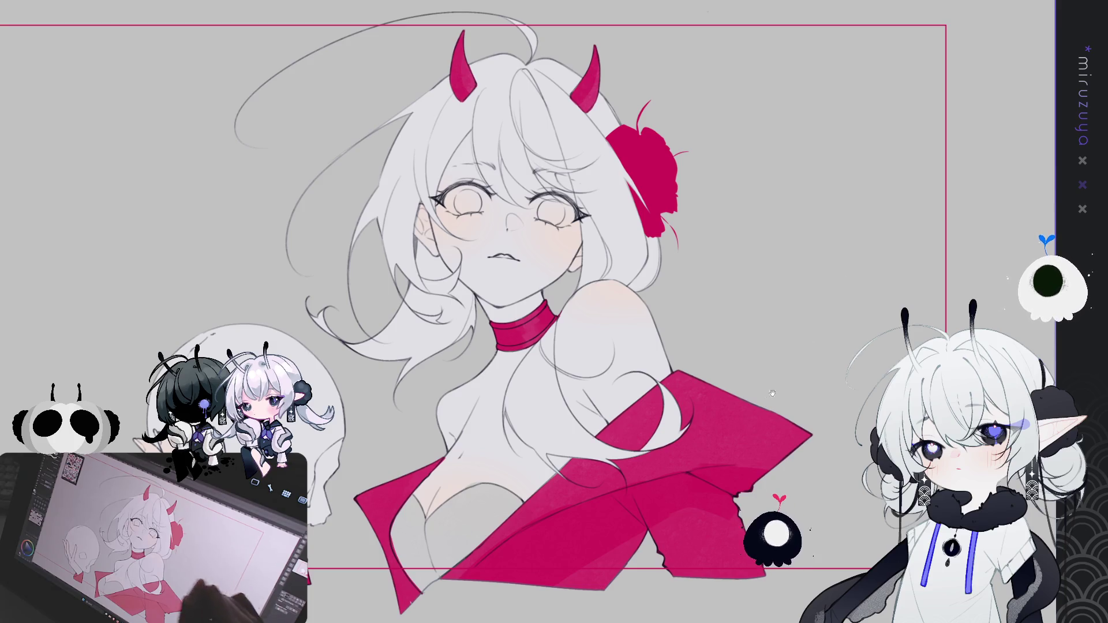
pyautogui.scroll(-3, 849, 271)
pyautogui.scroll(5, 675, 135)
pyautogui.scroll(-1, 675, 135)
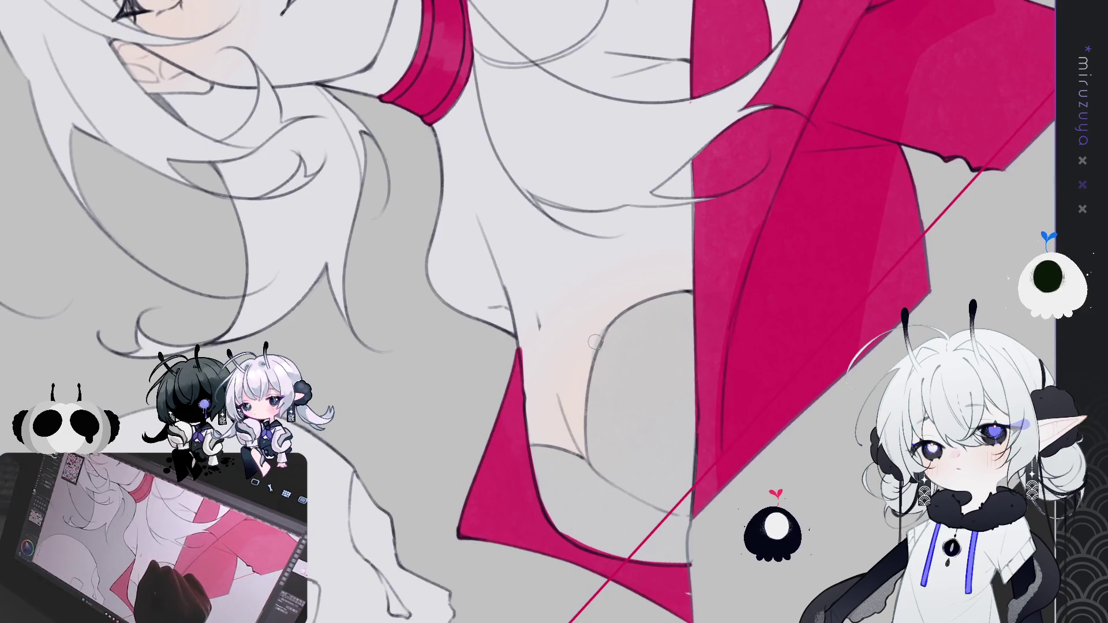
pyautogui.scroll(-5, 528, 312)
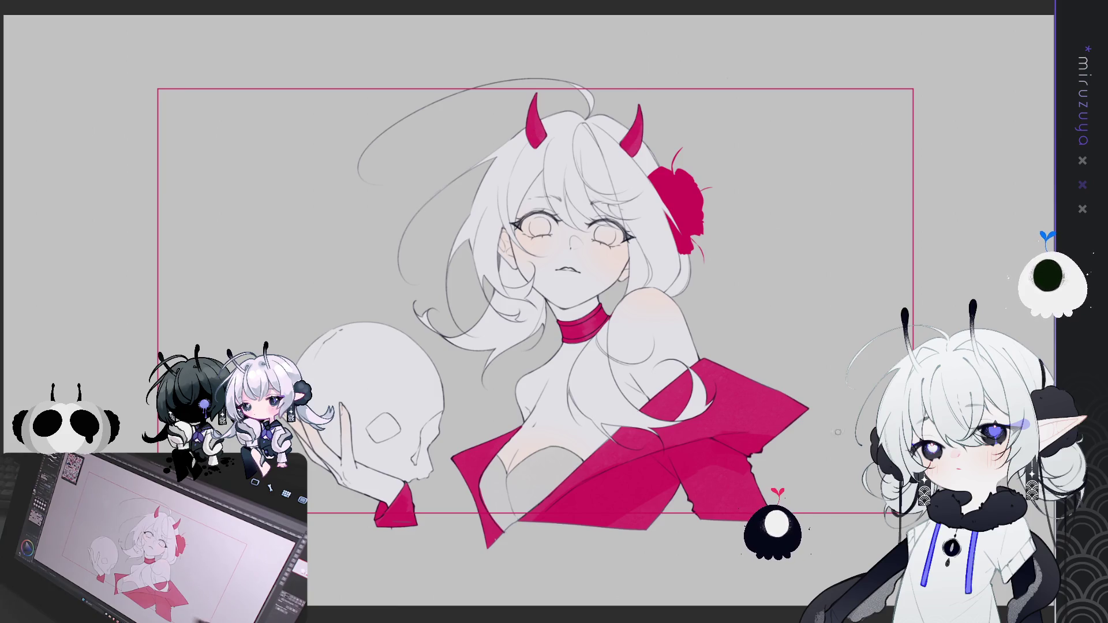
pyautogui.moveTo(528, 311); pyautogui.dragTo(475, 284)
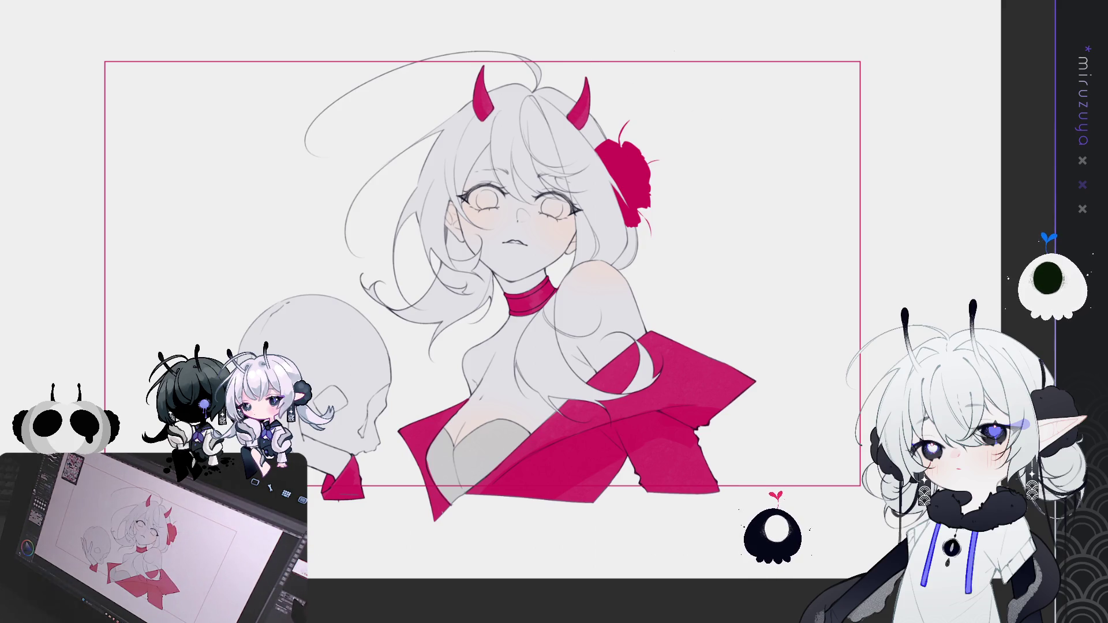
# Select the whole drawing and compare the darker and lighter hair and face line art
pyautogui.scroll(2, 534, 258)
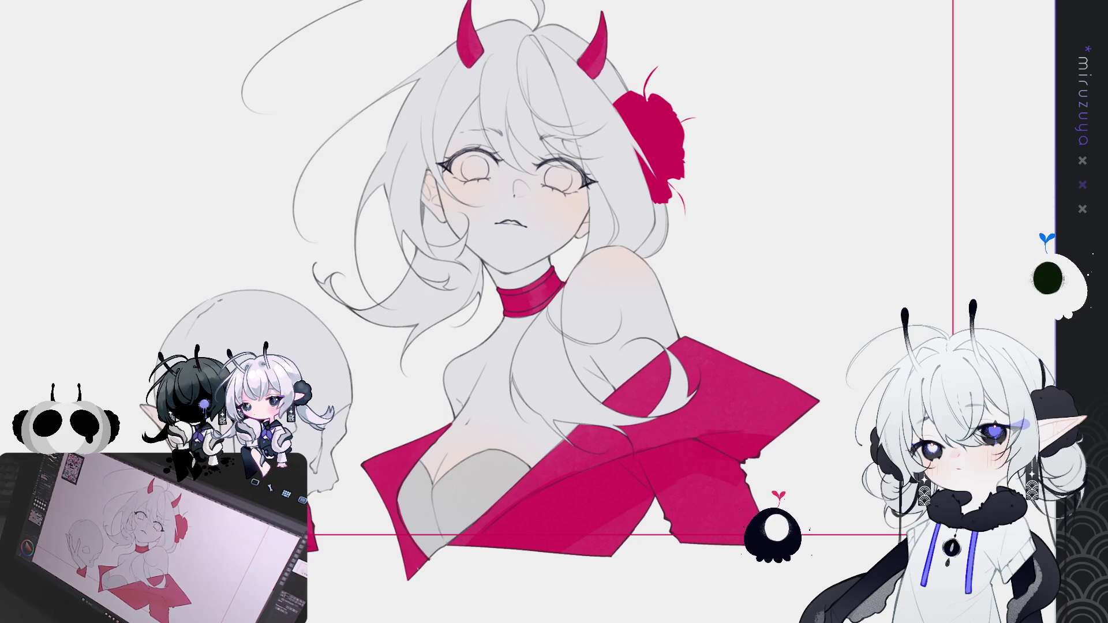
pyautogui.moveTo(519, 289); pyautogui.dragTo(486, 322)
pyautogui.press('Return')
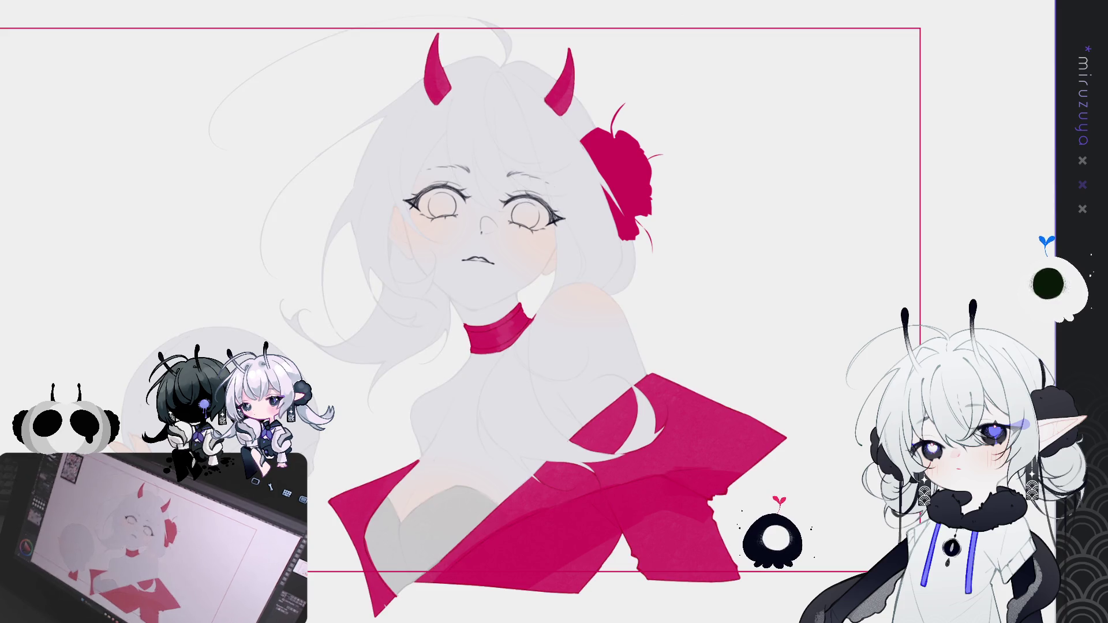
pyautogui.hotkey('ctrl', 'a')
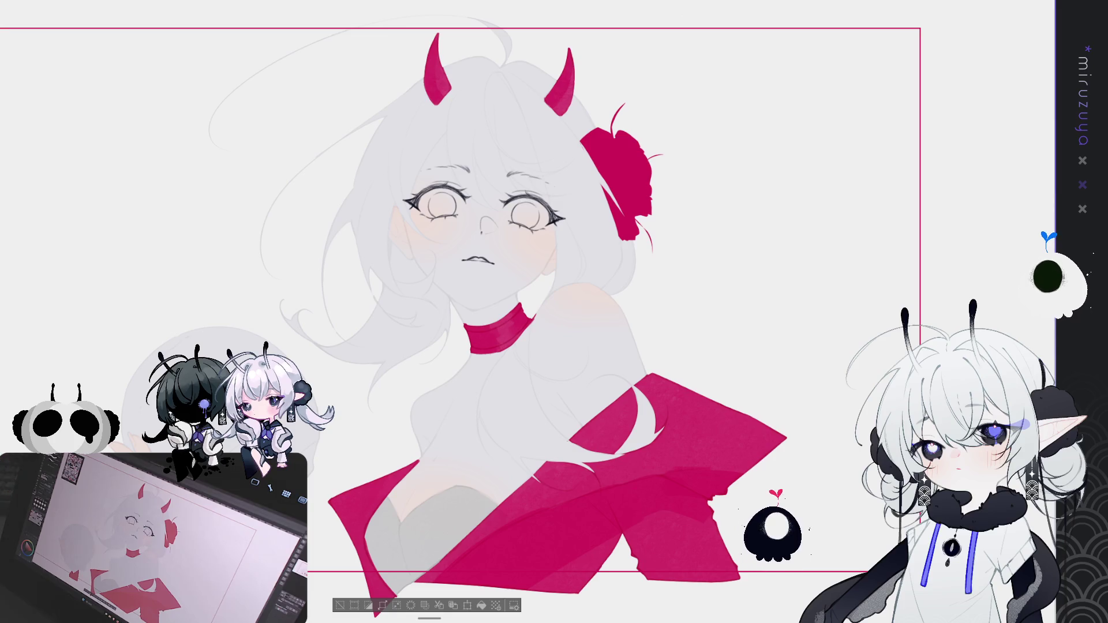
pyautogui.hotkey('ctrl', 'd')
pyautogui.hotkey('ctrl', 'z')
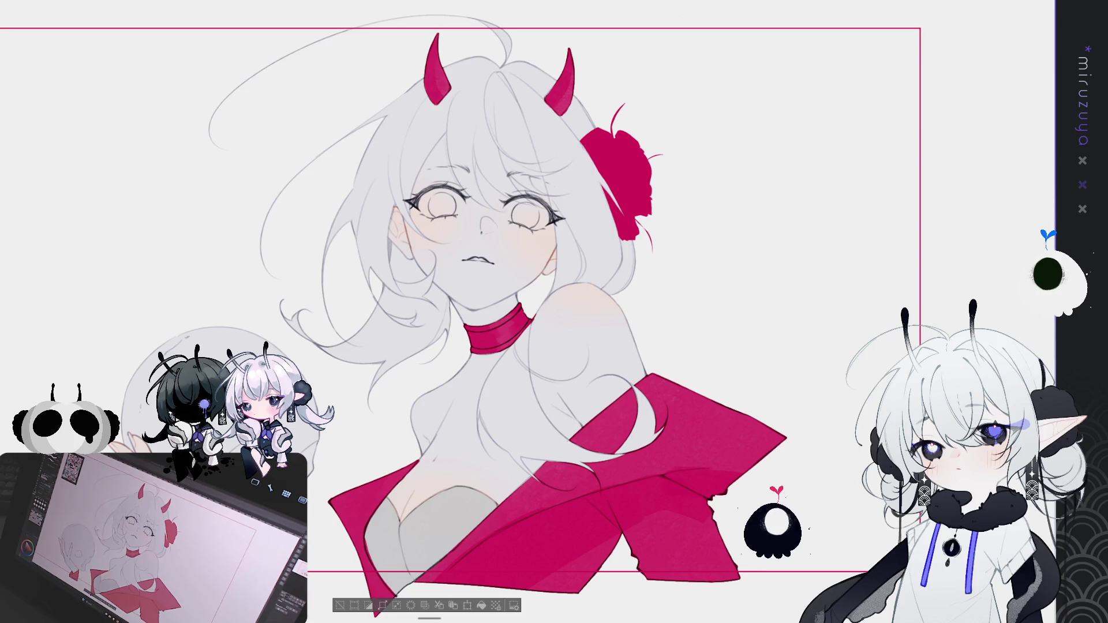
pyautogui.press('Delete')
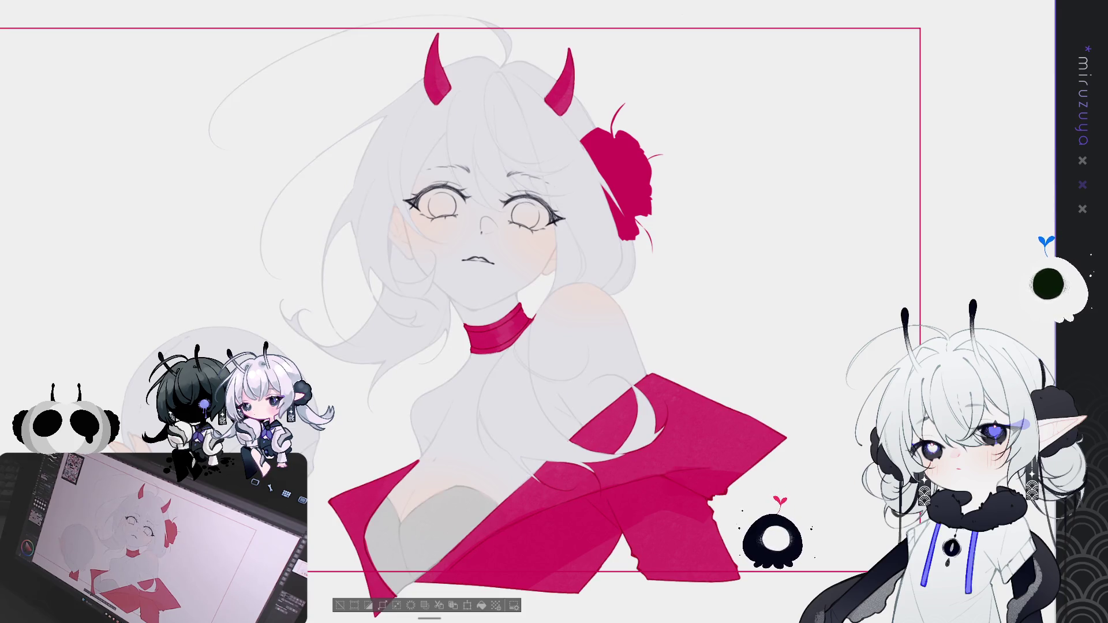
pyautogui.hotkey('ctrl', 'z')
pyautogui.hotkey('ctrl', 'z')
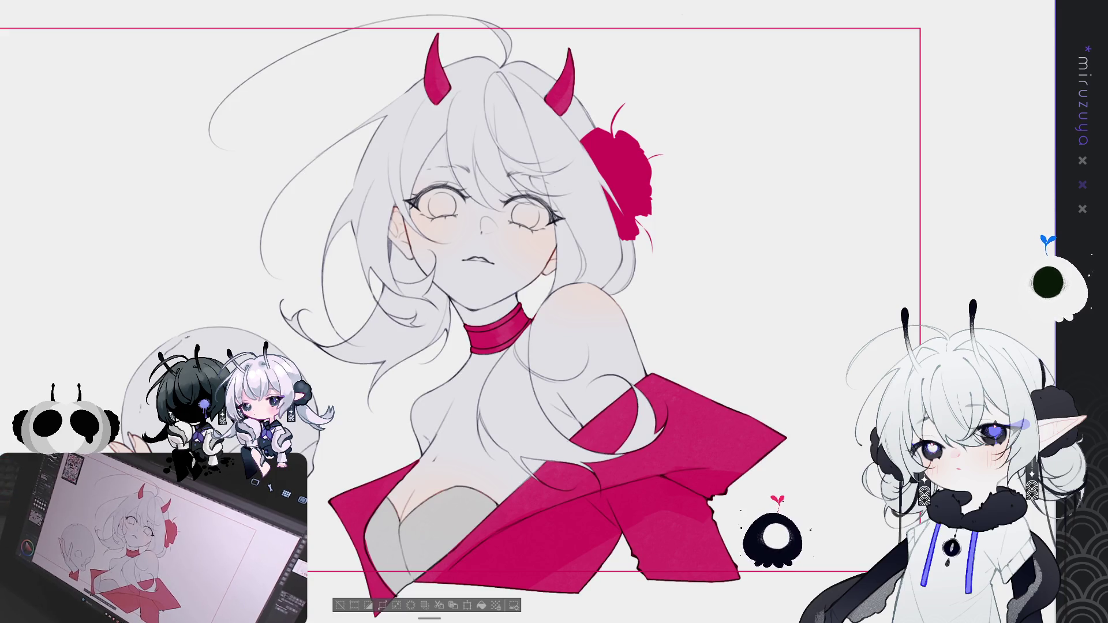
pyautogui.press('Delete')
pyautogui.hotkey('ctrl', 'z')
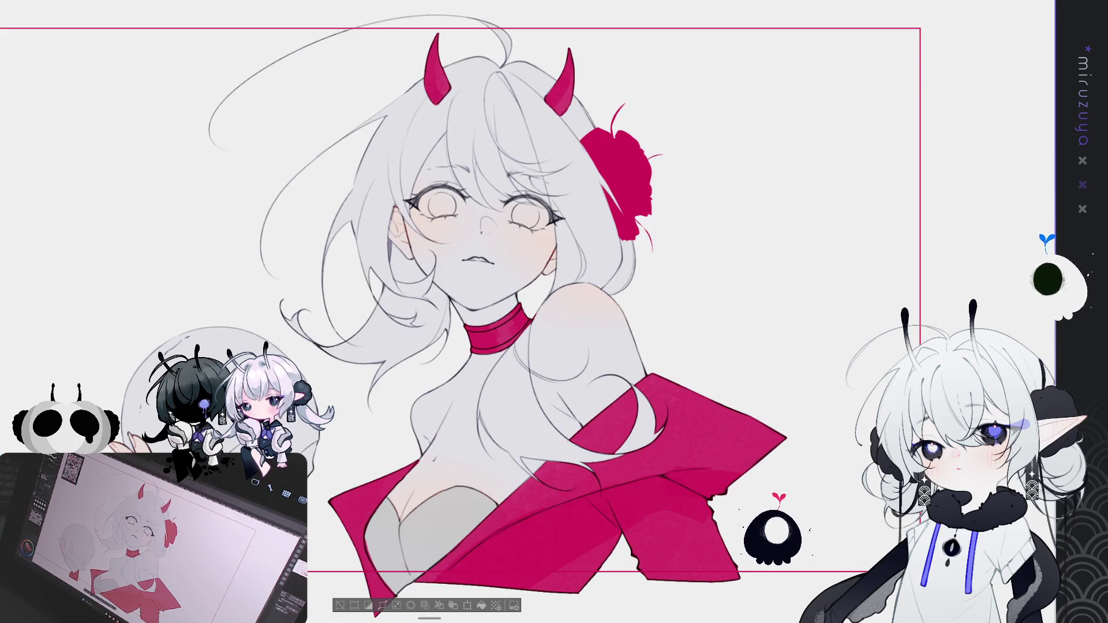
# Keep the lighter, faded eye line art and check the face zoomed in and out
pyautogui.press('Delete')
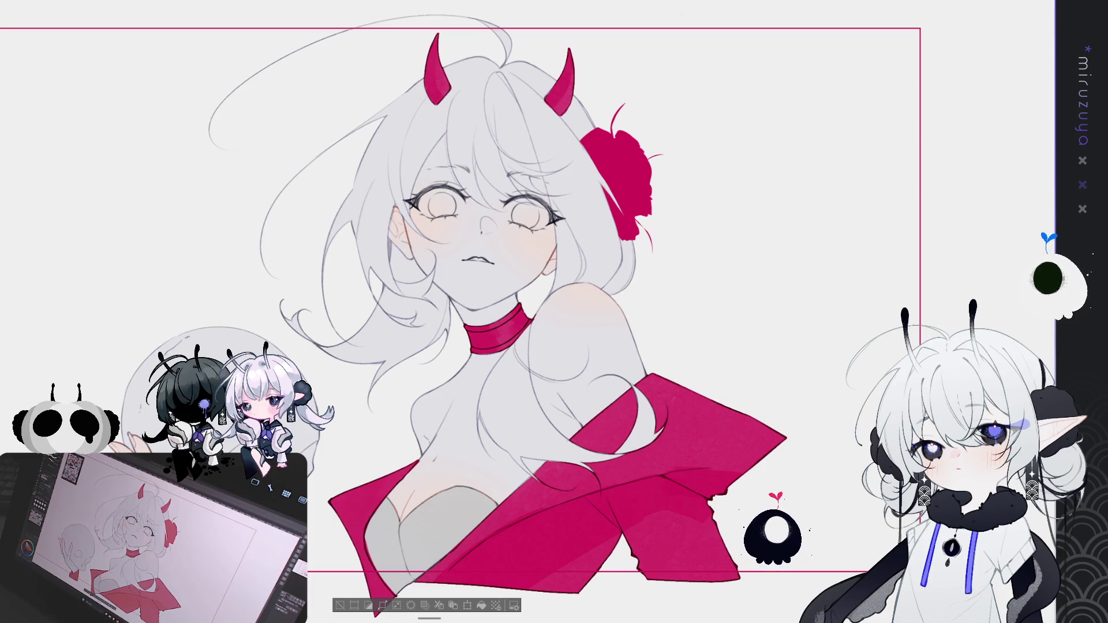
pyautogui.press('Delete')
pyautogui.hotkey('ctrl', 'z')
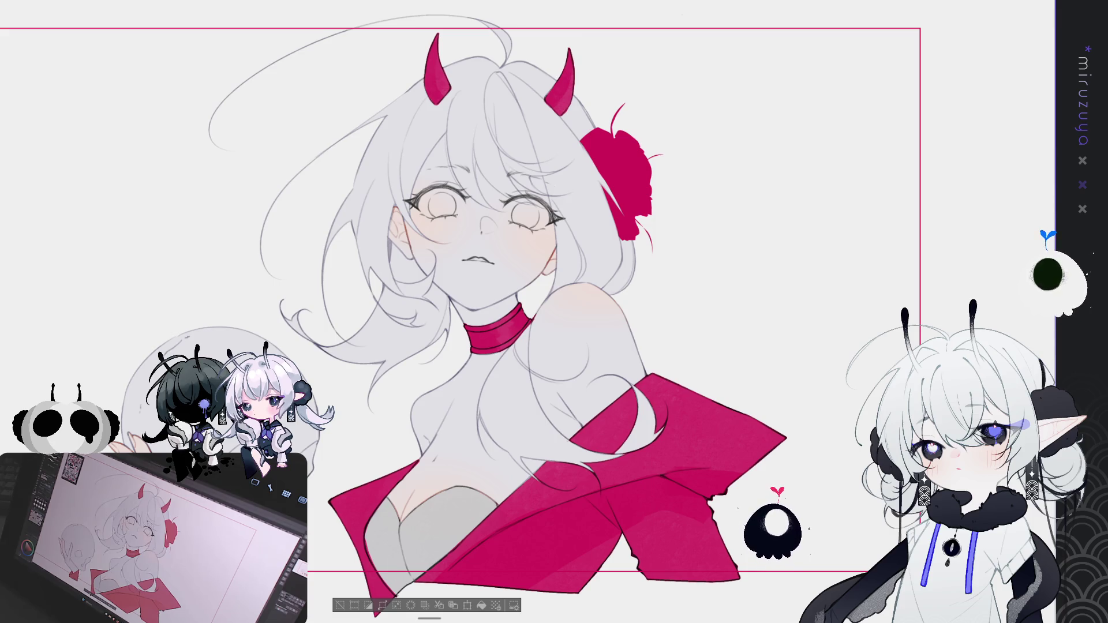
pyautogui.press('Delete')
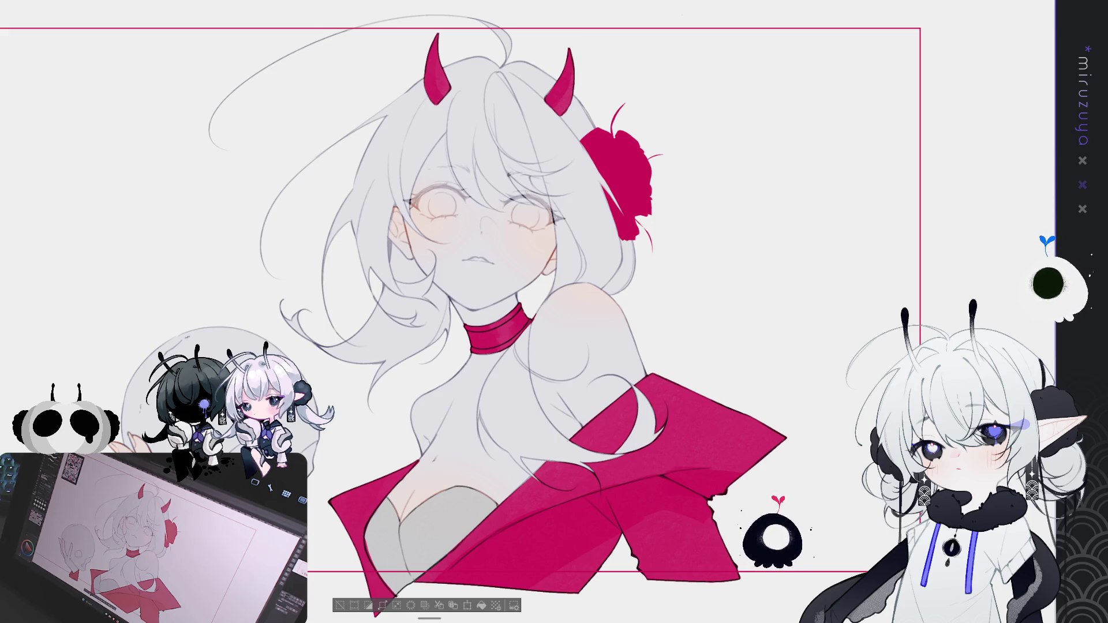
pyautogui.hotkey('ctrl', 'z')
pyautogui.hotkey('ctrl', 'd')
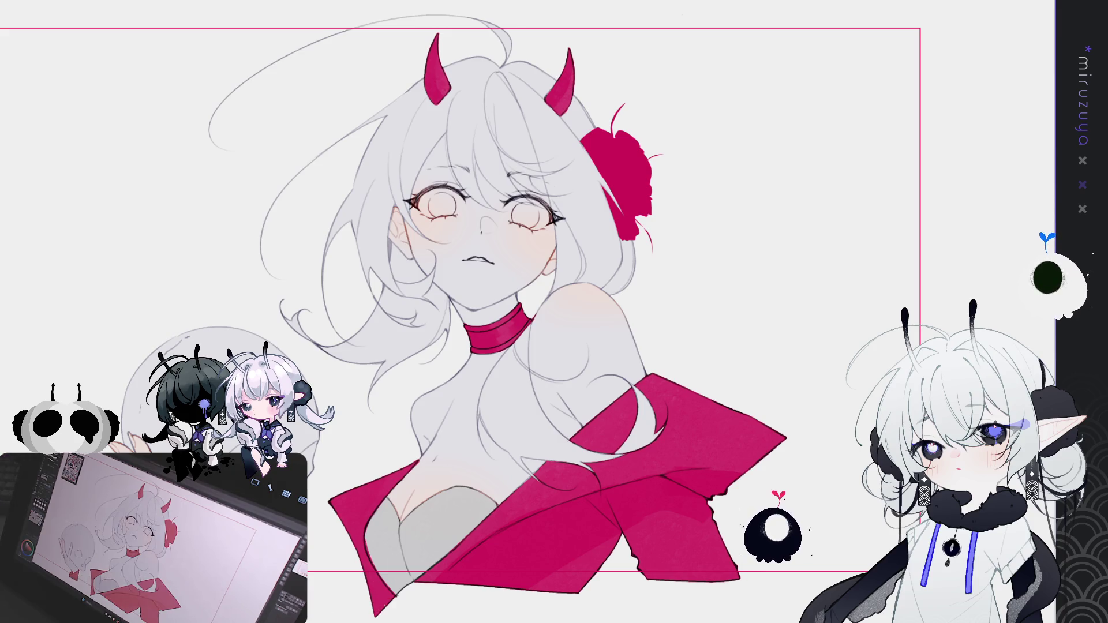
pyautogui.press('Delete')
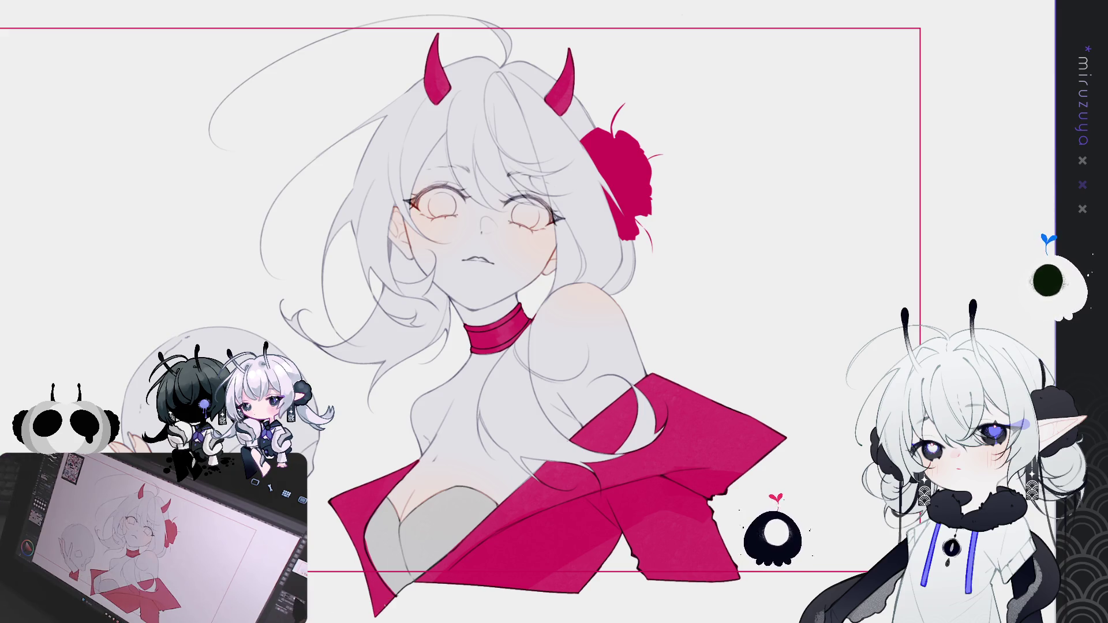
pyautogui.hotkey('ctrl', '+')
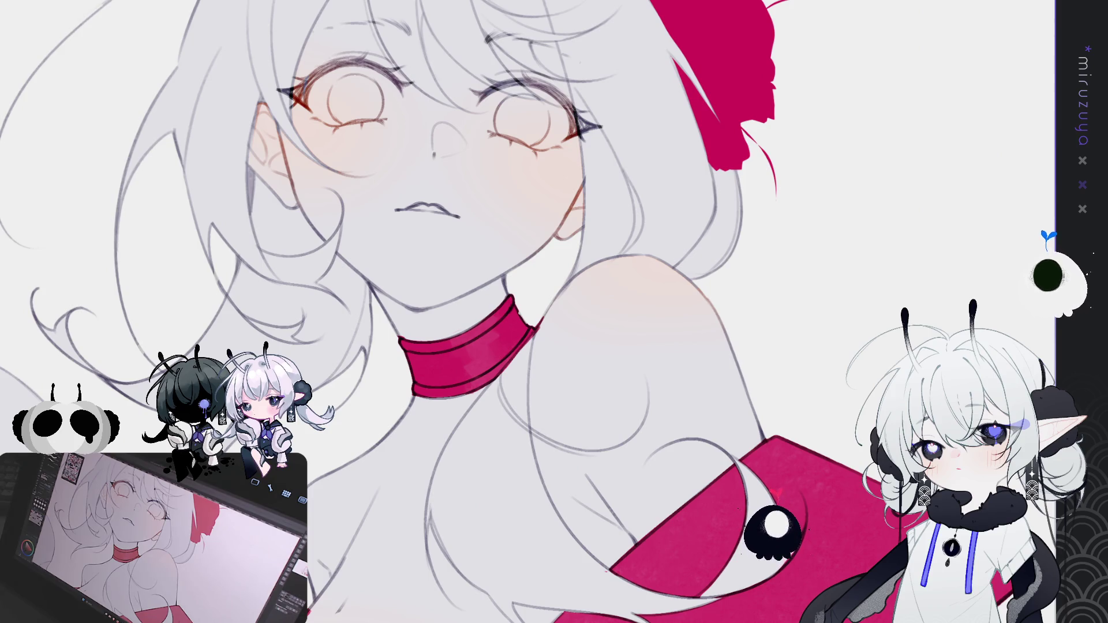
pyautogui.hotkey('ctrl', '-')
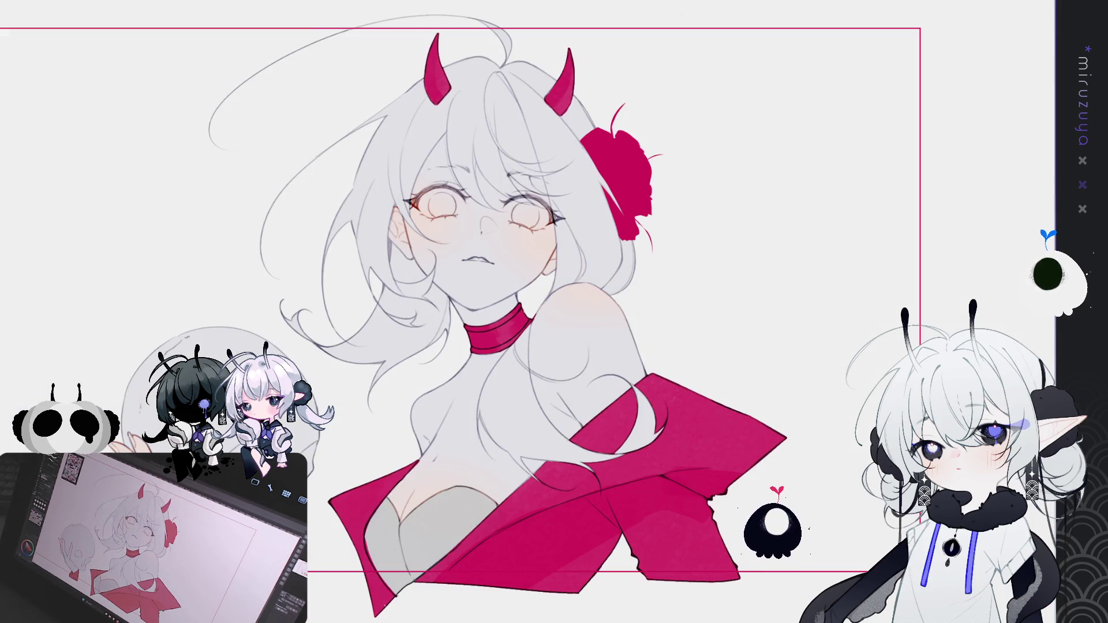
pyautogui.moveTo(687, 344); pyautogui.dragTo(640, 373)
# Lasso the chest and hair, then airbrush grey shading darkening the strand toward its tip
pyautogui.moveTo(620, 504)
pyautogui.mouseDown()
pyautogui.moveTo(363, 456)
pyautogui.moveTo(323, 430)
pyautogui.mouseUp()
pyautogui.moveTo(633, 348); pyautogui.dragTo(650, 417)
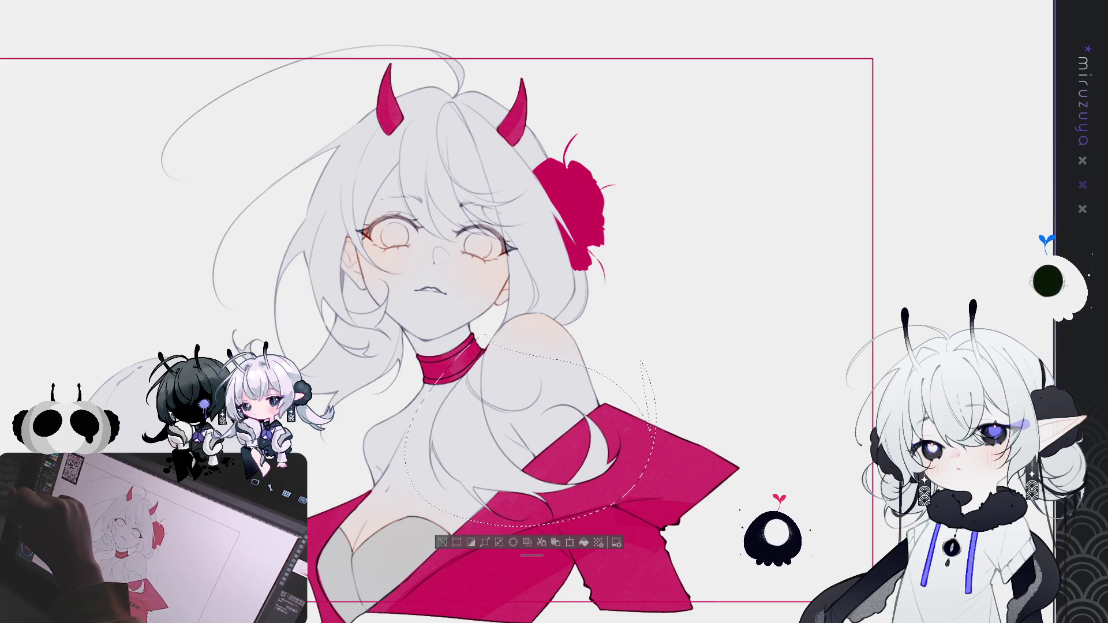
pyautogui.moveTo(462, 416); pyautogui.dragTo(507, 455)
pyautogui.hotkey('ctrl', 'z')
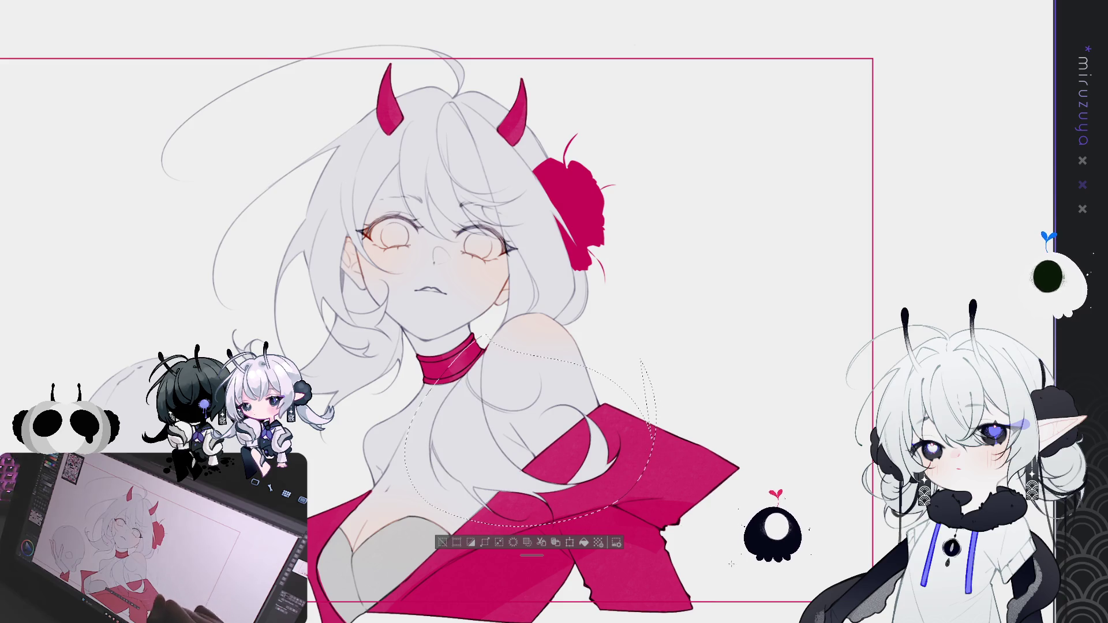
pyautogui.moveTo(600, 422); pyautogui.dragTo(496, 479)
pyautogui.scroll(-2, 534, 261)
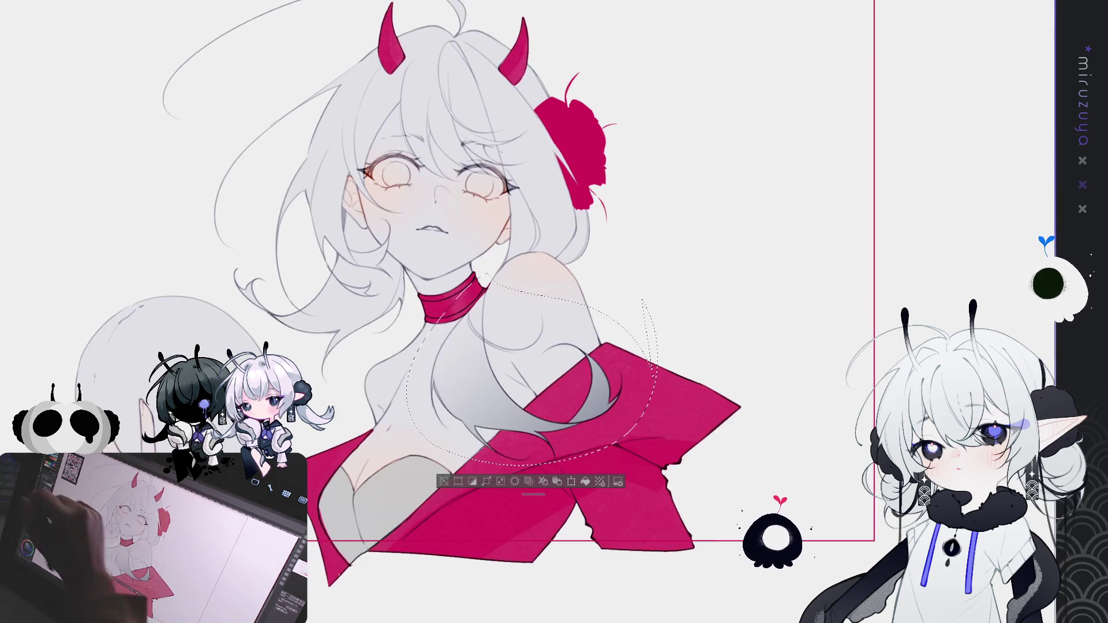
pyautogui.hotkey('ctrl', 'z')
pyautogui.moveTo(611, 358); pyautogui.dragTo(461, 444)
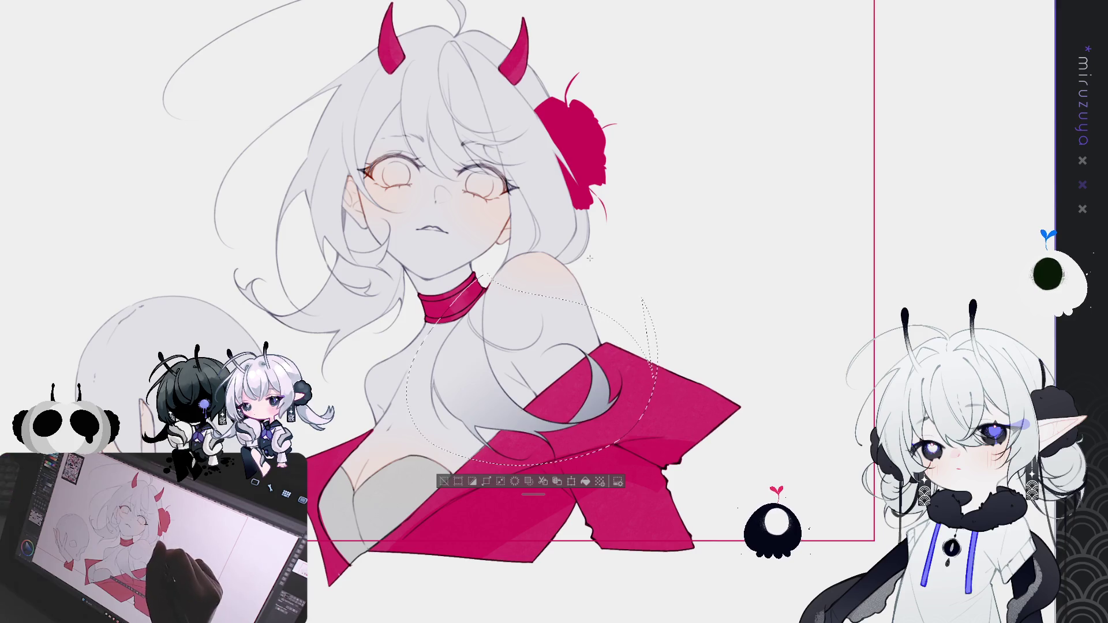
pyautogui.moveTo(592, 266); pyautogui.dragTo(709, 378)
pyautogui.hotkey('ctrl', 'd')
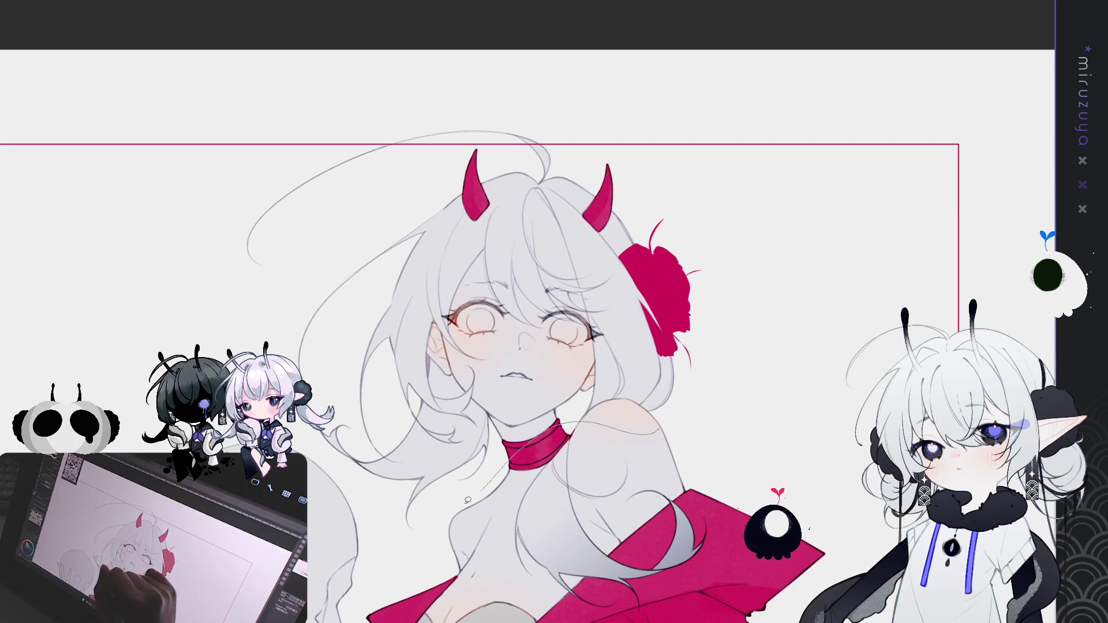
# Select the head and then the skull, test darker grey skull shading, and remove it
pyautogui.moveTo(254, 274)
pyautogui.mouseDown()
pyautogui.moveTo(422, 63)
pyautogui.moveTo(750, 369)
pyautogui.moveTo(399, 536)
pyautogui.mouseUp()
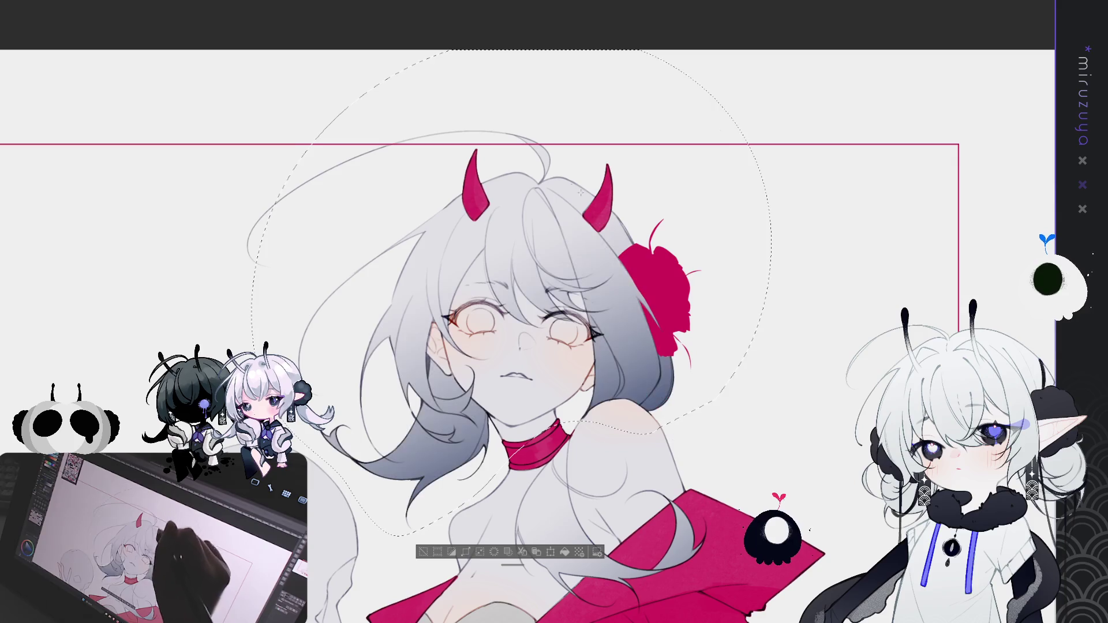
pyautogui.moveTo(593, 252); pyautogui.dragTo(542, 100)
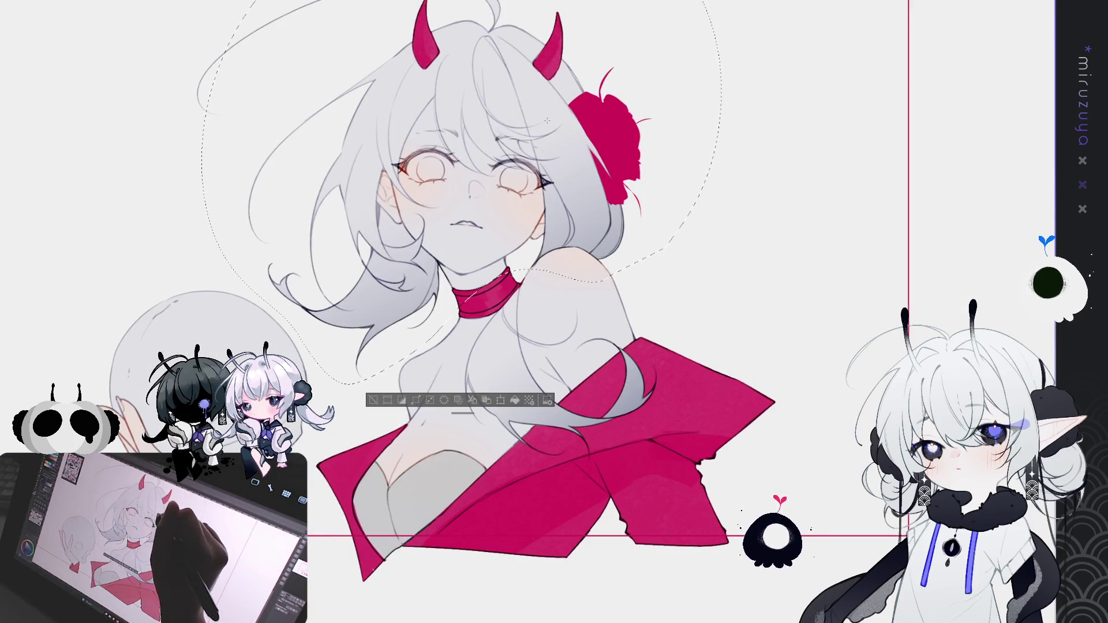
pyautogui.moveTo(435, 284); pyautogui.dragTo(424, 319)
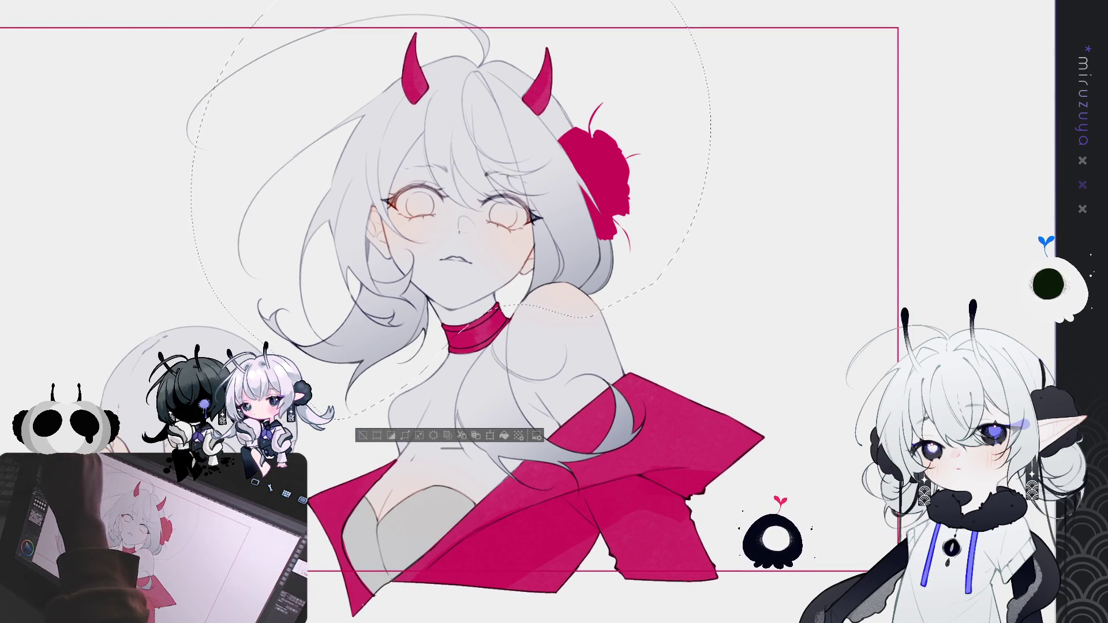
pyautogui.moveTo(462, 288); pyautogui.dragTo(577, 246)
pyautogui.click(357, 269)
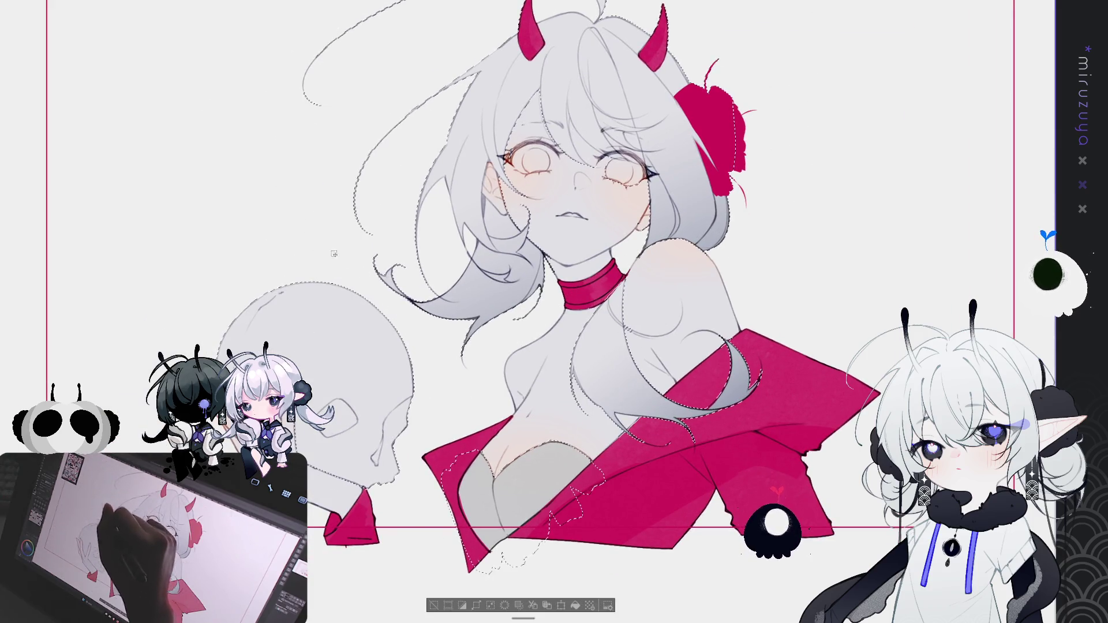
pyautogui.moveTo(357, 527)
pyautogui.mouseDown()
pyautogui.moveTo(173, 346)
pyautogui.moveTo(337, 251)
pyautogui.moveTo(438, 413)
pyautogui.moveTo(357, 528)
pyautogui.mouseUp()
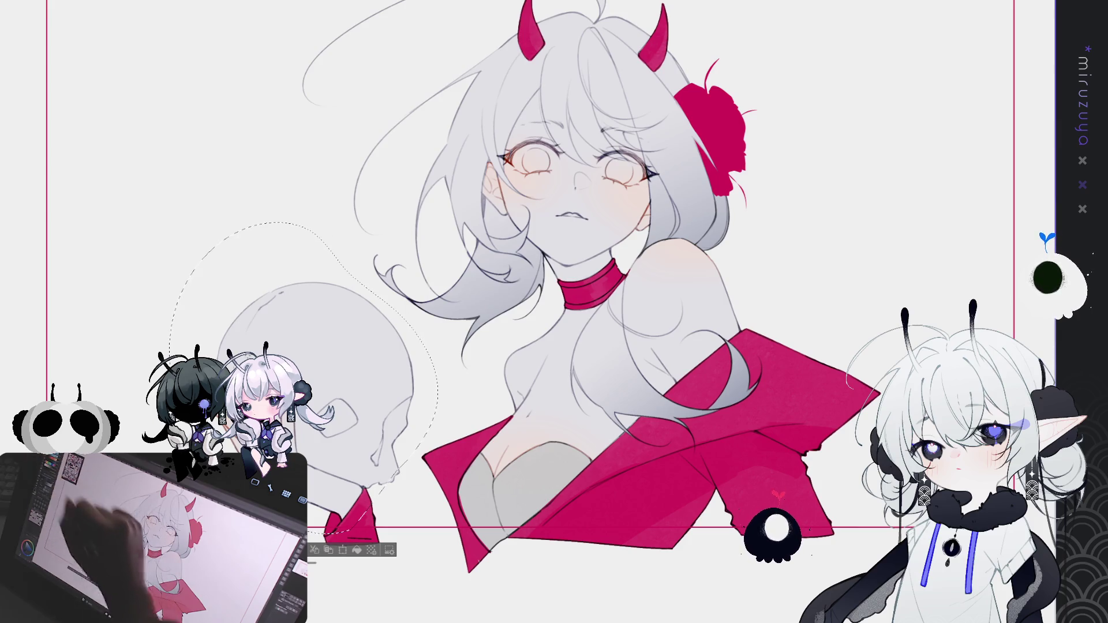
pyautogui.moveTo(554, 311); pyautogui.dragTo(546, 259)
pyautogui.moveTo(259, 288); pyautogui.dragTo(375, 381)
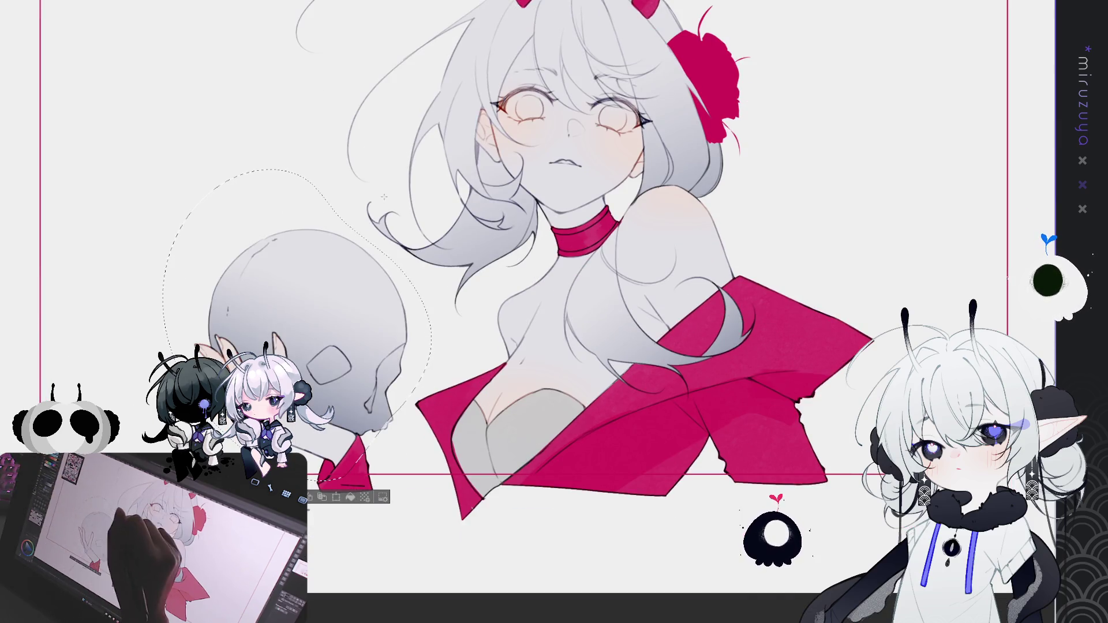
pyautogui.hotkey('ctrl', 'z')
pyautogui.moveTo(554, 312)
pyautogui.mouseDown()
pyautogui.moveTo(551, 279)
pyautogui.moveTo(396, 398)
pyautogui.mouseUp()
pyautogui.hotkey('ctrl', 'y')
pyautogui.hotkey('ctrl', 'z')
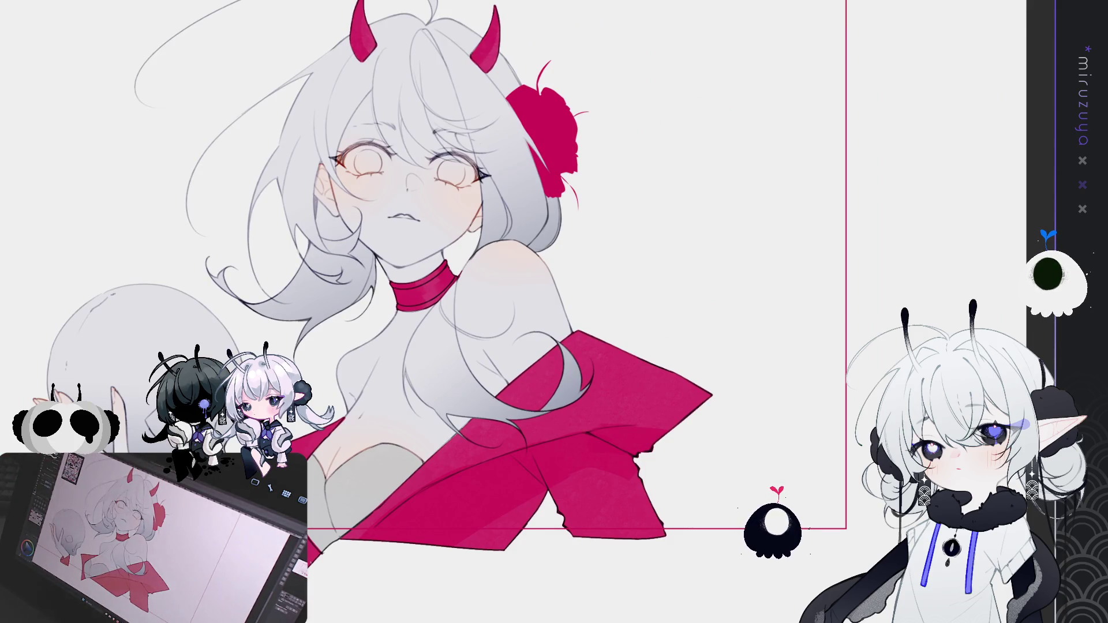
# Check the red fills' clipping inside the line art, then add a pink-to-purple gradient to the lower wrap
pyautogui.hotkey('ctrl', 'alt', 'g')
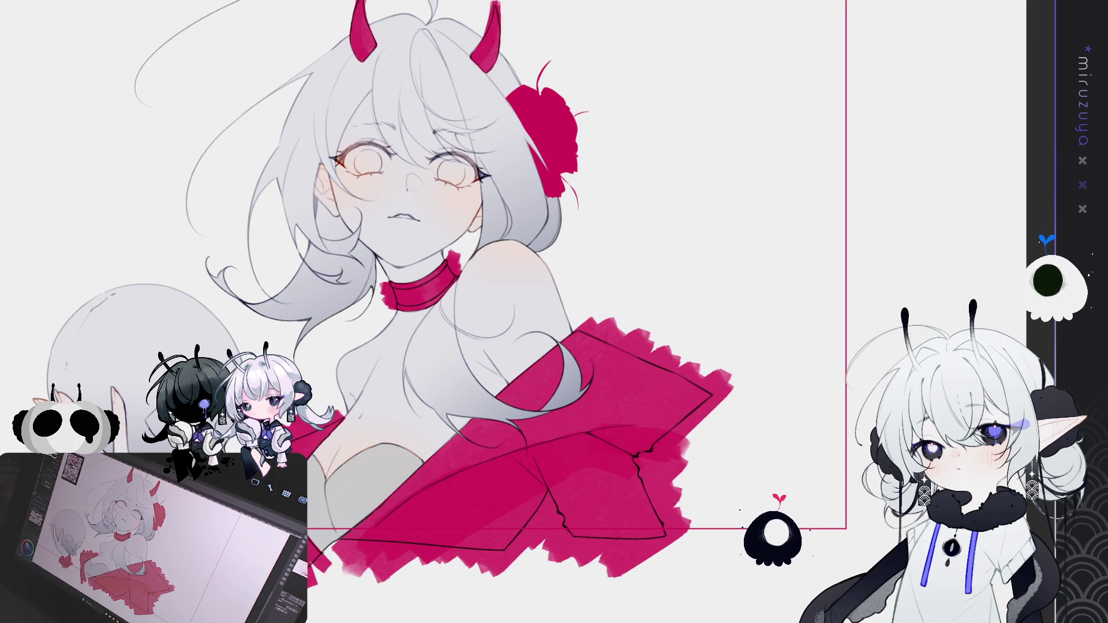
pyautogui.hotkey('ctrl', 'alt', 'g')
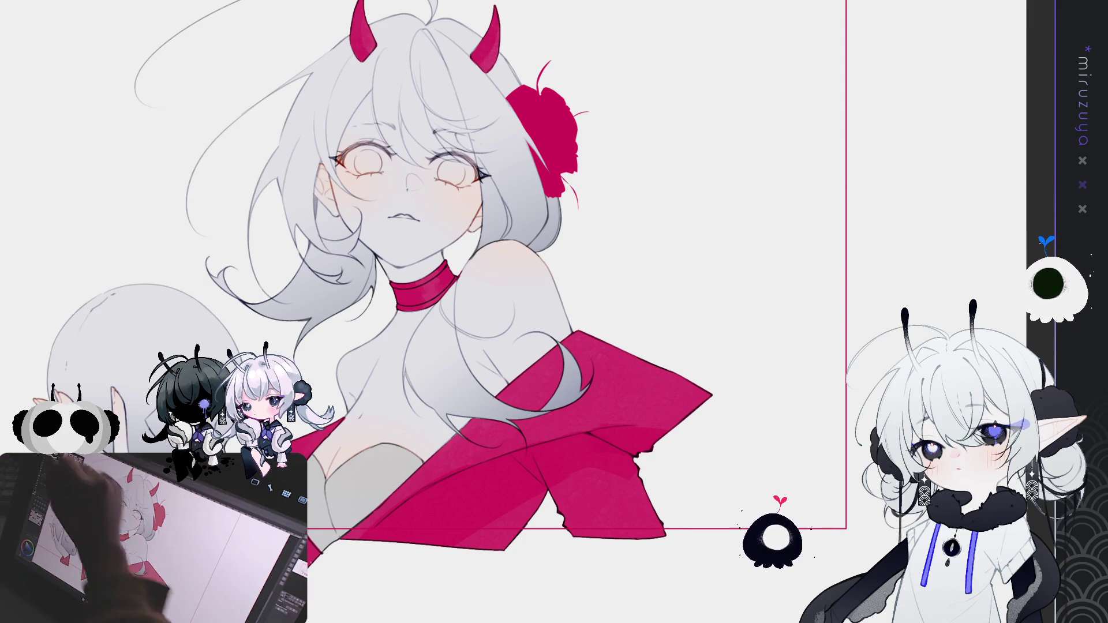
pyautogui.moveTo(629, 346)
pyautogui.mouseDown()
pyautogui.moveTo(656, 314)
pyautogui.moveTo(493, 300)
pyautogui.moveTo(375, 588)
pyautogui.moveTo(695, 236)
pyautogui.mouseUp()
pyautogui.moveTo(512, 298); pyautogui.dragTo(570, 250)
pyautogui.moveTo(453, 326); pyautogui.dragTo(453, 615)
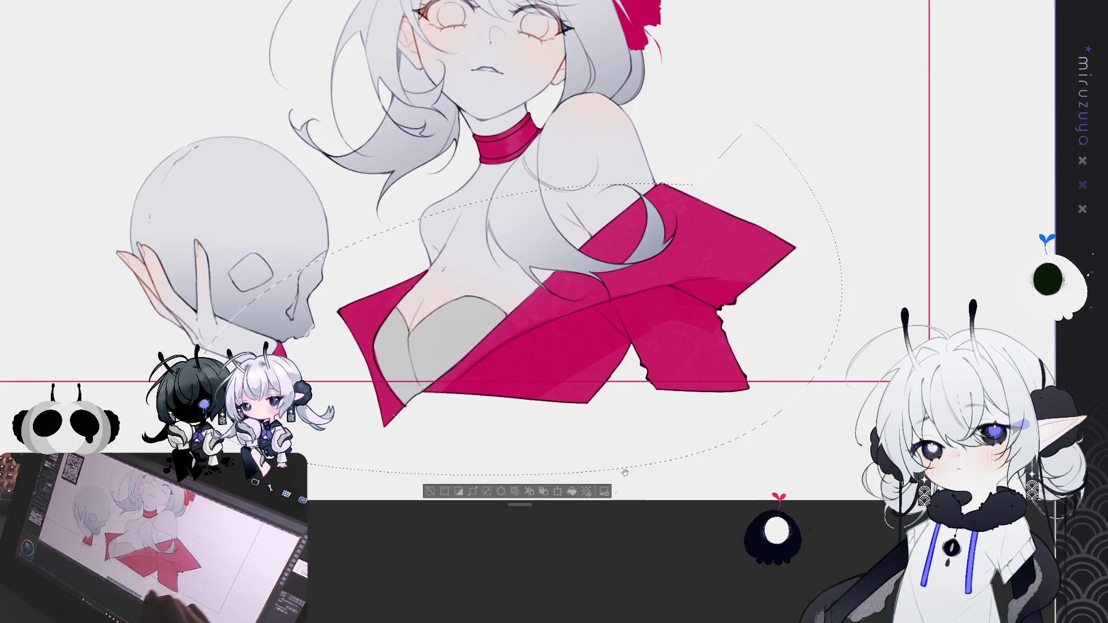
# Bring the head and horns into view, select then clear the chin and neck, and zoom over the whole figure
pyautogui.moveTo(577, 242); pyautogui.dragTo(577, 176)
pyautogui.moveTo(615, 143); pyautogui.dragTo(581, 407)
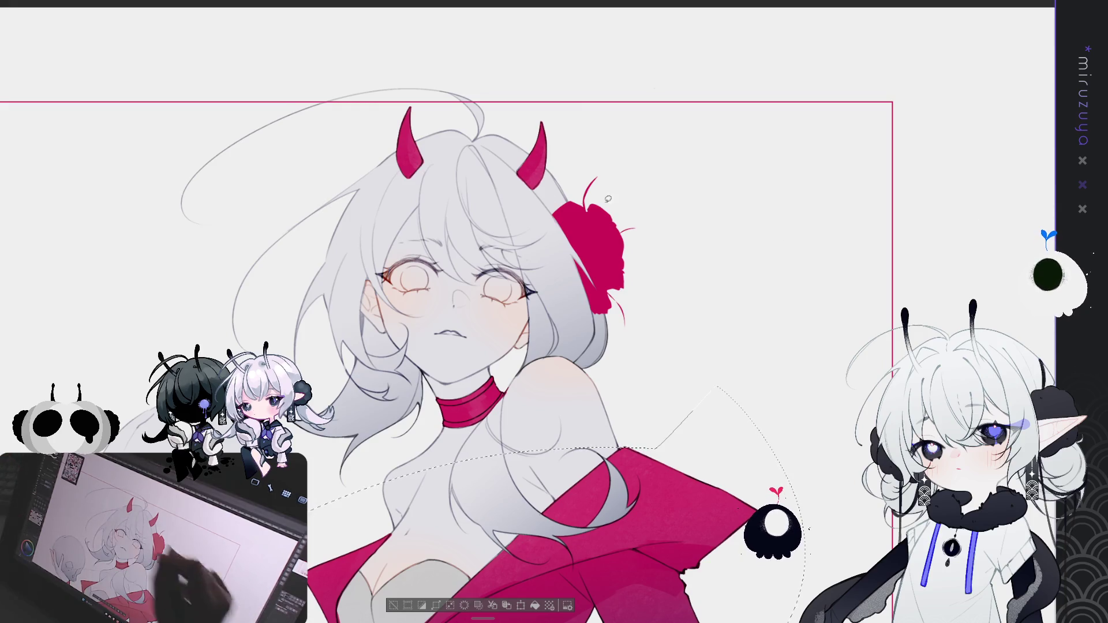
pyautogui.moveTo(456, 329)
pyautogui.mouseDown()
pyautogui.moveTo(418, 375)
pyautogui.moveTo(453, 330)
pyautogui.mouseUp()
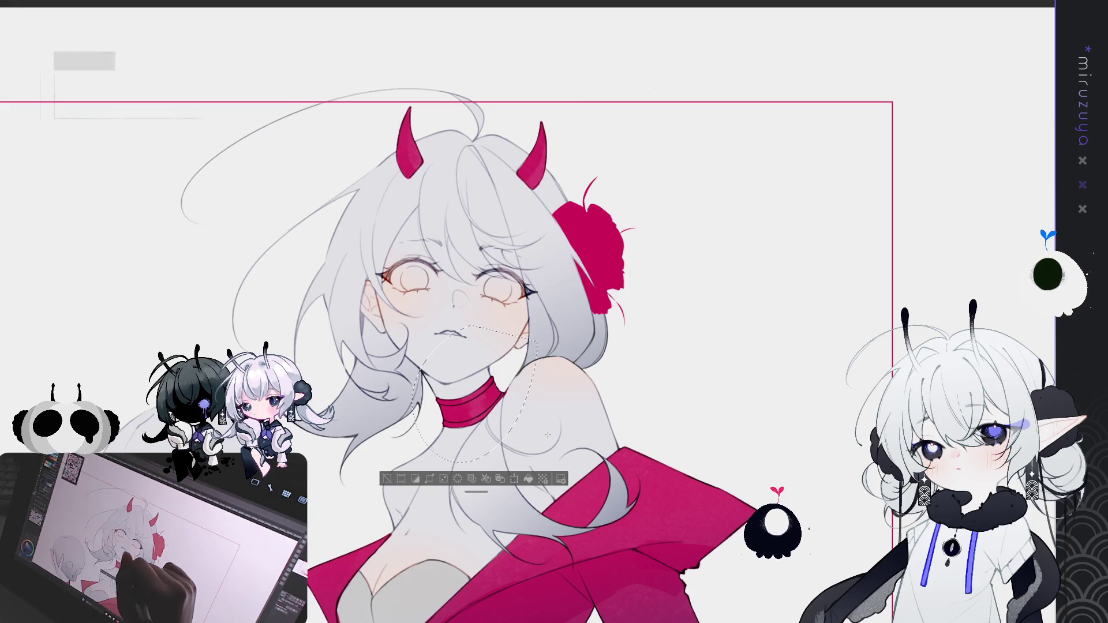
pyautogui.click(386, 480)
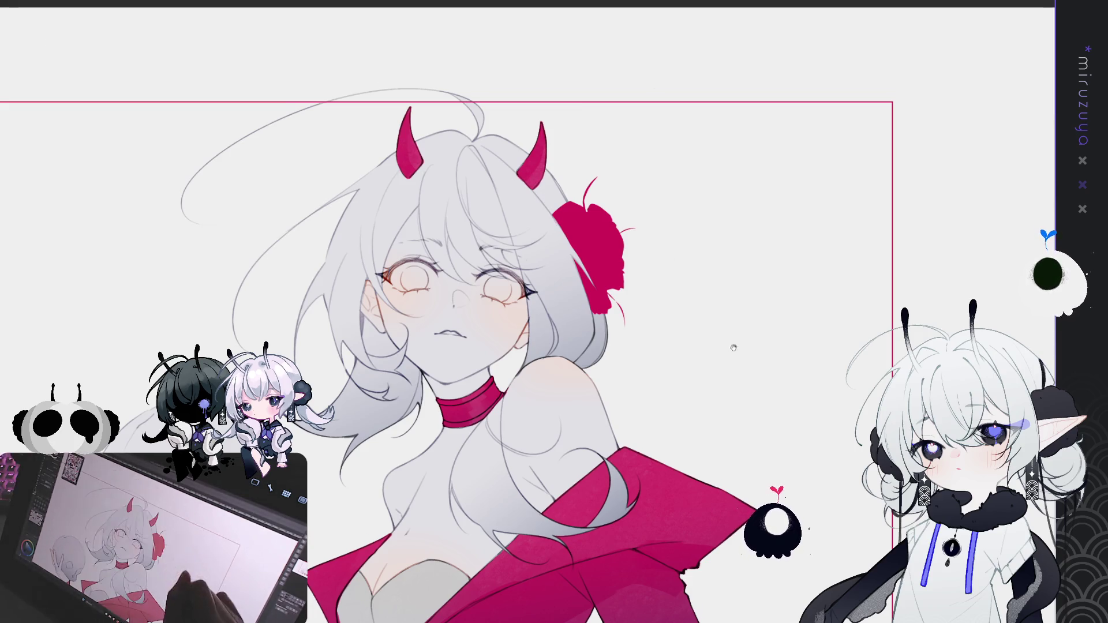
pyautogui.scroll(-3, 731, 352)
pyautogui.scroll(3, 792, 272)
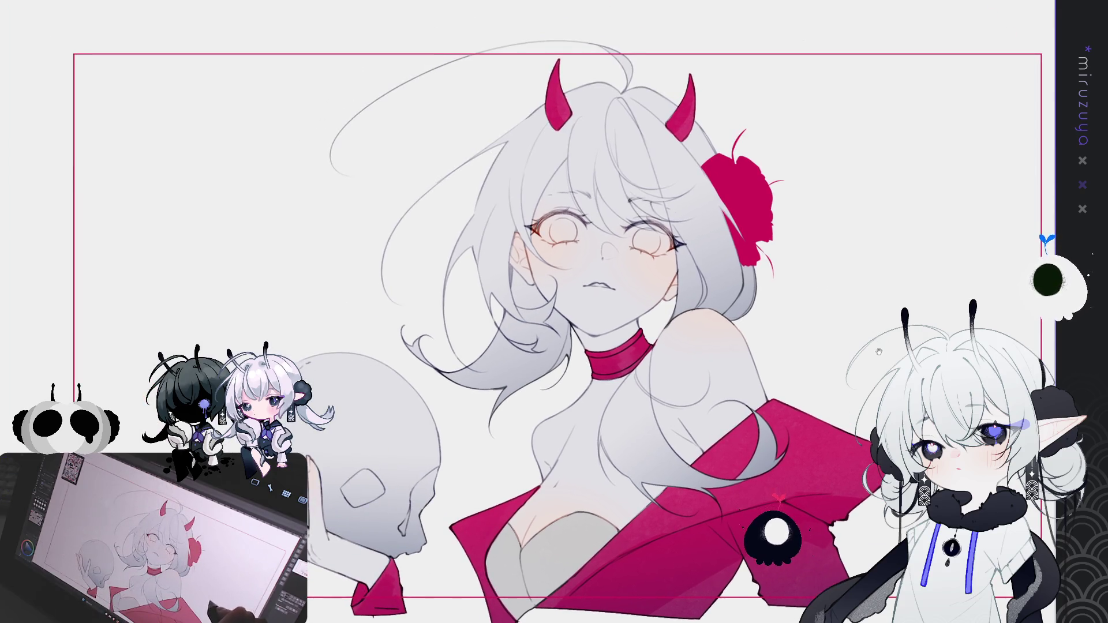
pyautogui.moveTo(987, 209); pyautogui.dragTo(978, 191)
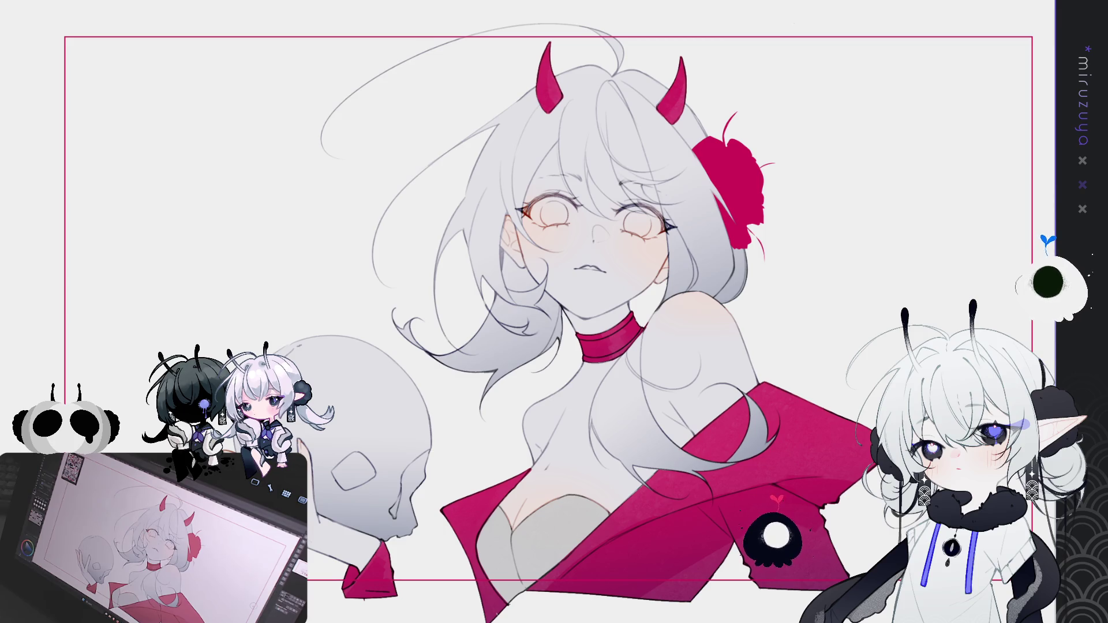
pyautogui.scroll(8, 617, 446)
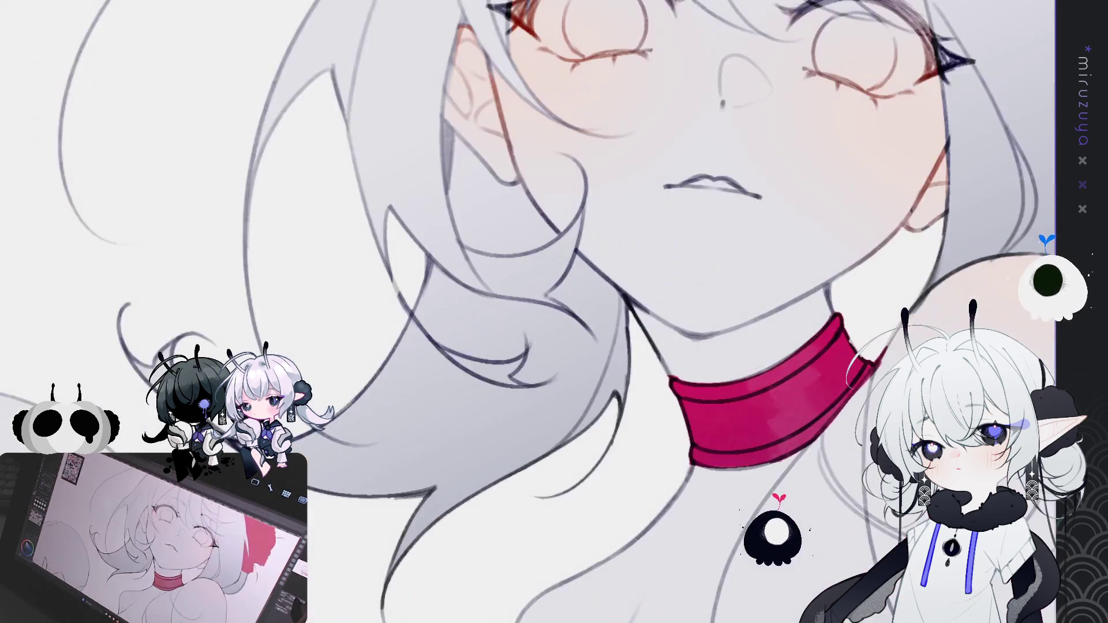
# Undo the tinted hair strokes and faint left-eye corner strokes, then select and deselect the right brow
pyautogui.moveTo(618, 445); pyautogui.dragTo(652, 418)
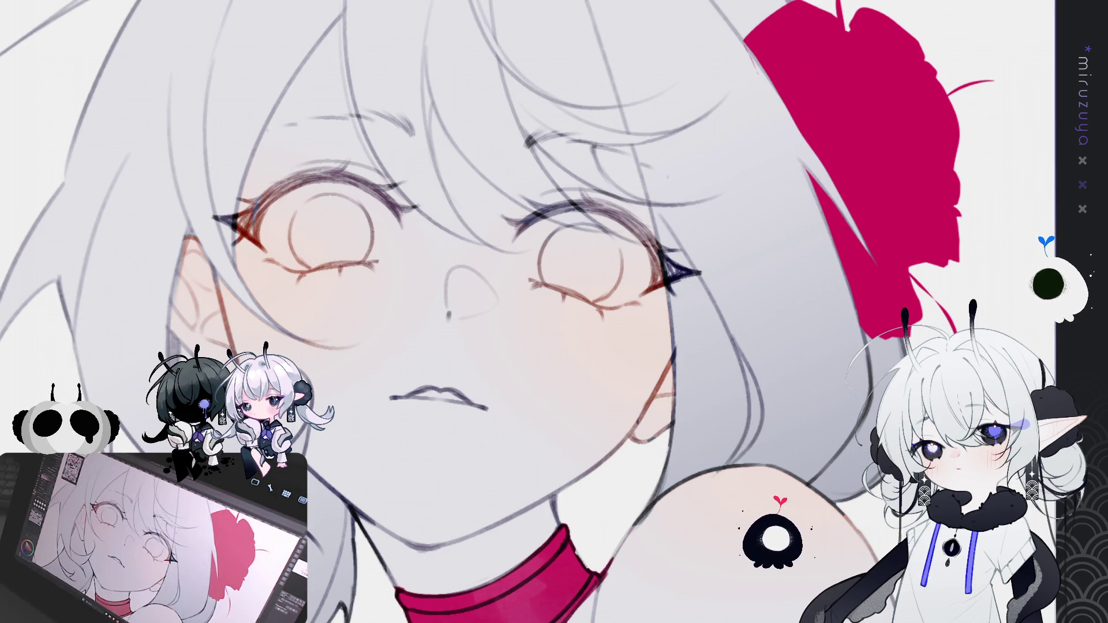
pyautogui.hotkey('ctrl', 'z')
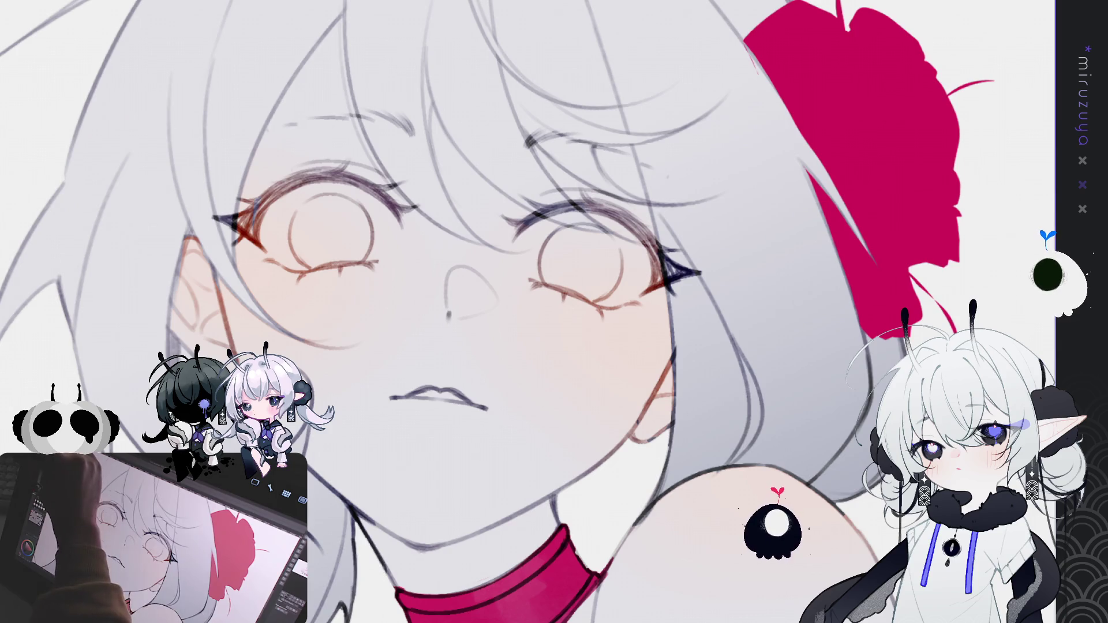
pyautogui.hotkey('ctrl', 'z')
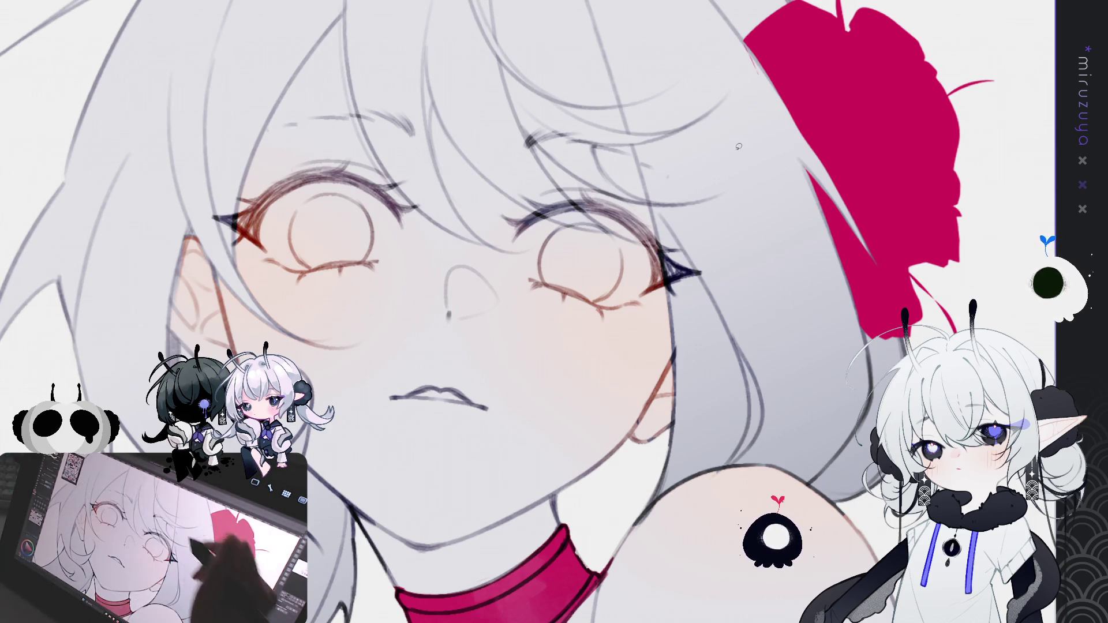
pyautogui.moveTo(575, 193)
pyautogui.mouseDown()
pyautogui.moveTo(594, 215)
pyautogui.moveTo(572, 190)
pyautogui.moveTo(545, 221)
pyautogui.moveTo(504, 211)
pyautogui.mouseUp()
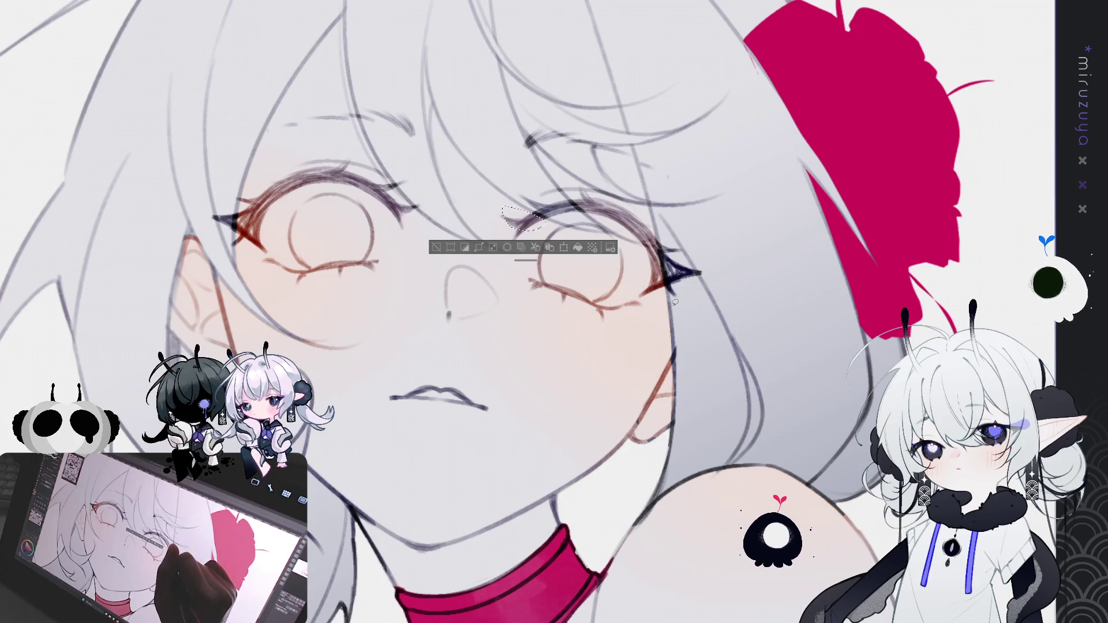
pyautogui.hotkey('ctrl', 'd')
pyautogui.moveTo(554, 312); pyautogui.dragTo(599, 352)
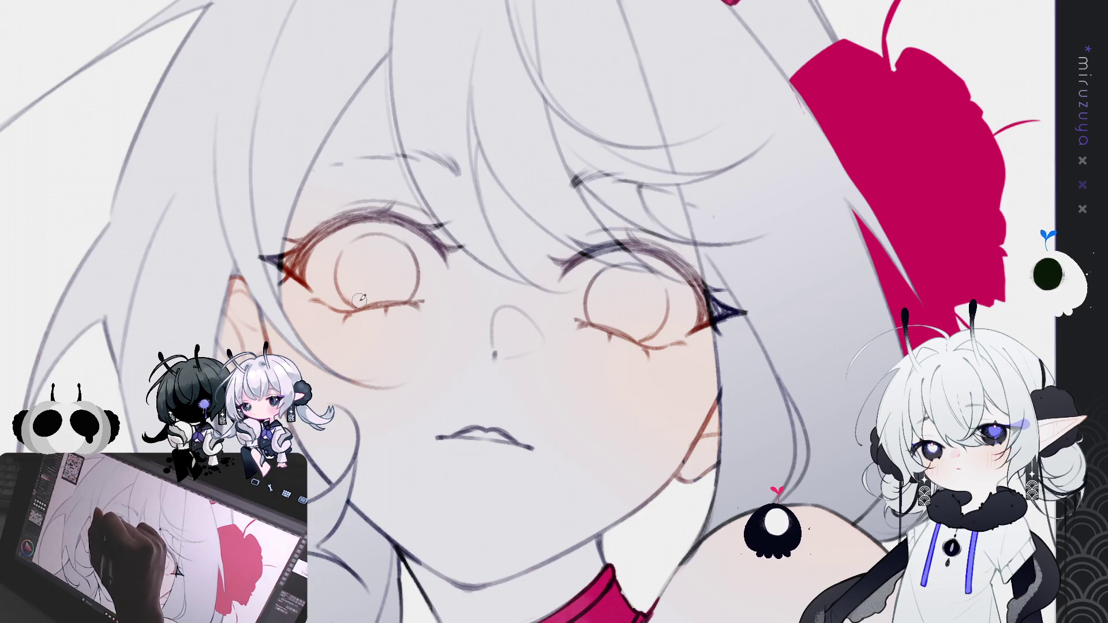
# Paint both irises solid pink, tilt the canvas, and add darker strokes in the upper irises
pyautogui.moveTo(354, 299)
pyautogui.mouseDown()
pyautogui.moveTo(336, 260)
pyautogui.moveTo(363, 236)
pyautogui.moveTo(391, 238)
pyautogui.moveTo(408, 263)
pyautogui.moveTo(409, 295)
pyautogui.moveTo(385, 305)
pyautogui.moveTo(349, 272)
pyautogui.moveTo(386, 252)
pyautogui.moveTo(398, 292)
pyautogui.moveTo(361, 257)
pyautogui.moveTo(392, 286)
pyautogui.moveTo(363, 241)
pyautogui.moveTo(402, 253)
pyautogui.mouseUp()
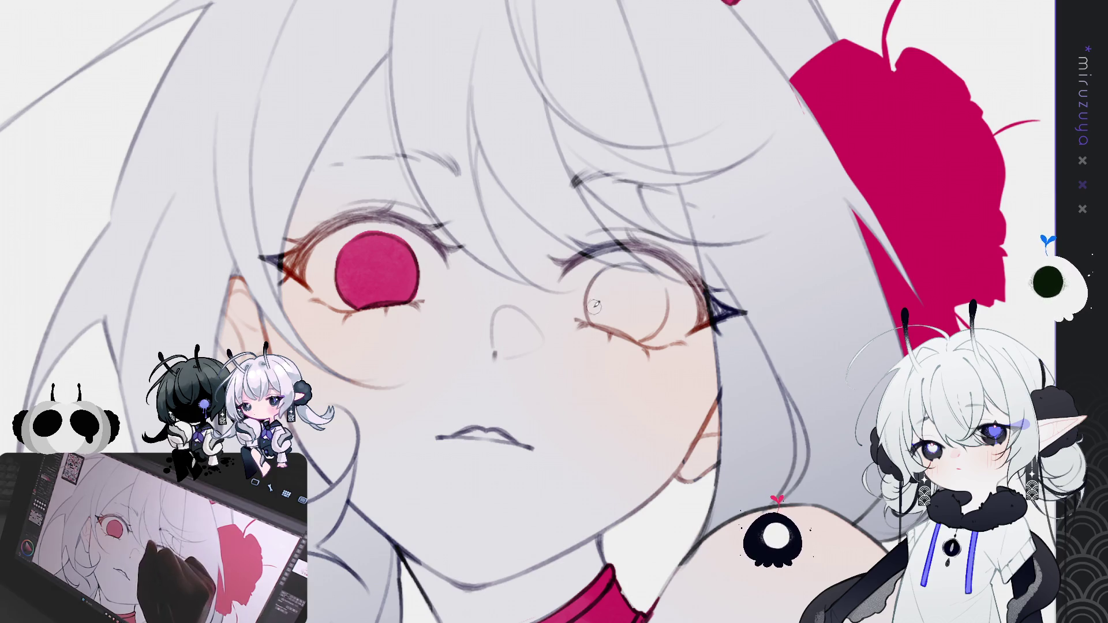
pyautogui.moveTo(594, 326)
pyautogui.mouseDown()
pyautogui.moveTo(594, 294)
pyautogui.moveTo(633, 267)
pyautogui.moveTo(666, 303)
pyautogui.moveTo(653, 329)
pyautogui.moveTo(603, 324)
pyautogui.moveTo(587, 306)
pyautogui.moveTo(624, 271)
pyautogui.moveTo(635, 321)
pyautogui.moveTo(597, 294)
pyautogui.moveTo(649, 297)
pyautogui.moveTo(626, 300)
pyautogui.moveTo(631, 313)
pyautogui.mouseUp()
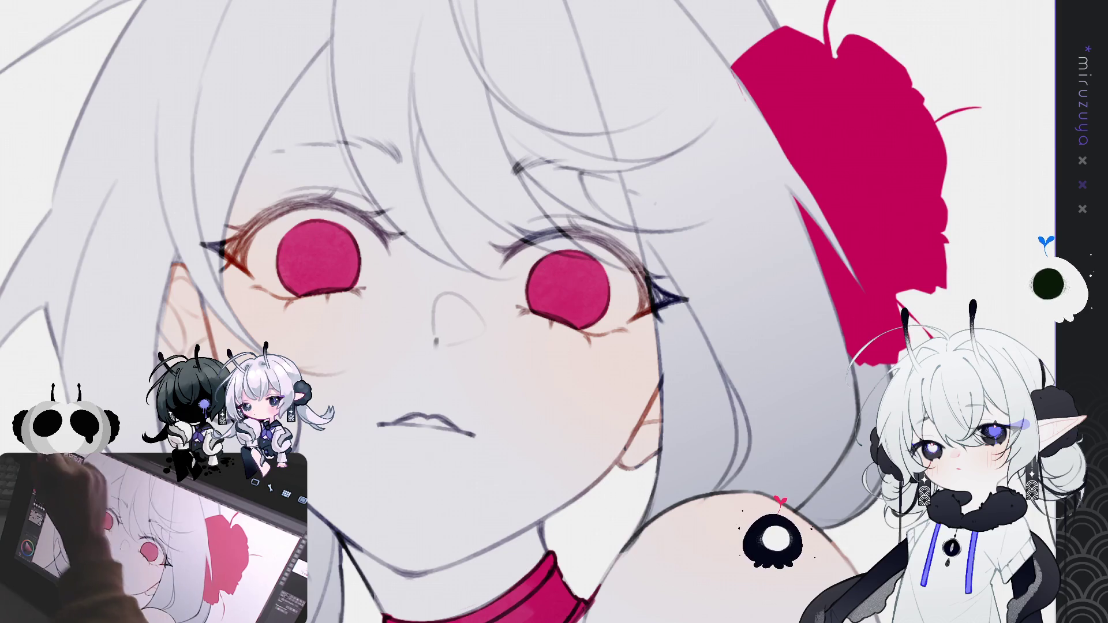
pyautogui.moveTo(461, 230); pyautogui.dragTo(571, 164)
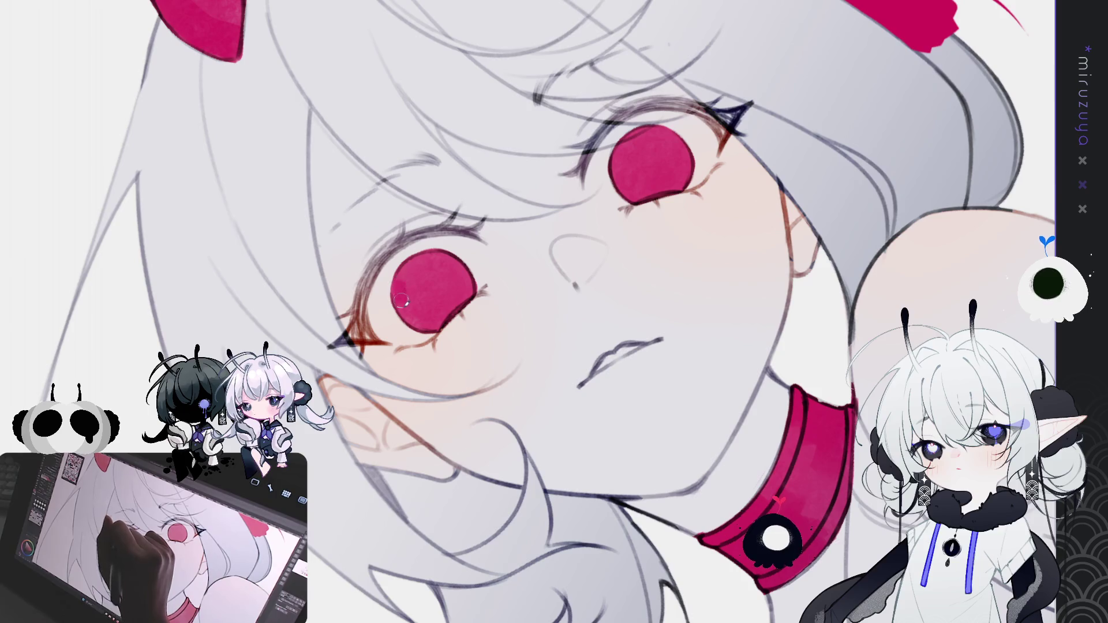
pyautogui.moveTo(408, 276)
pyautogui.mouseDown()
pyautogui.moveTo(411, 265)
pyautogui.moveTo(439, 271)
pyautogui.moveTo(415, 306)
pyautogui.moveTo(433, 302)
pyautogui.mouseUp()
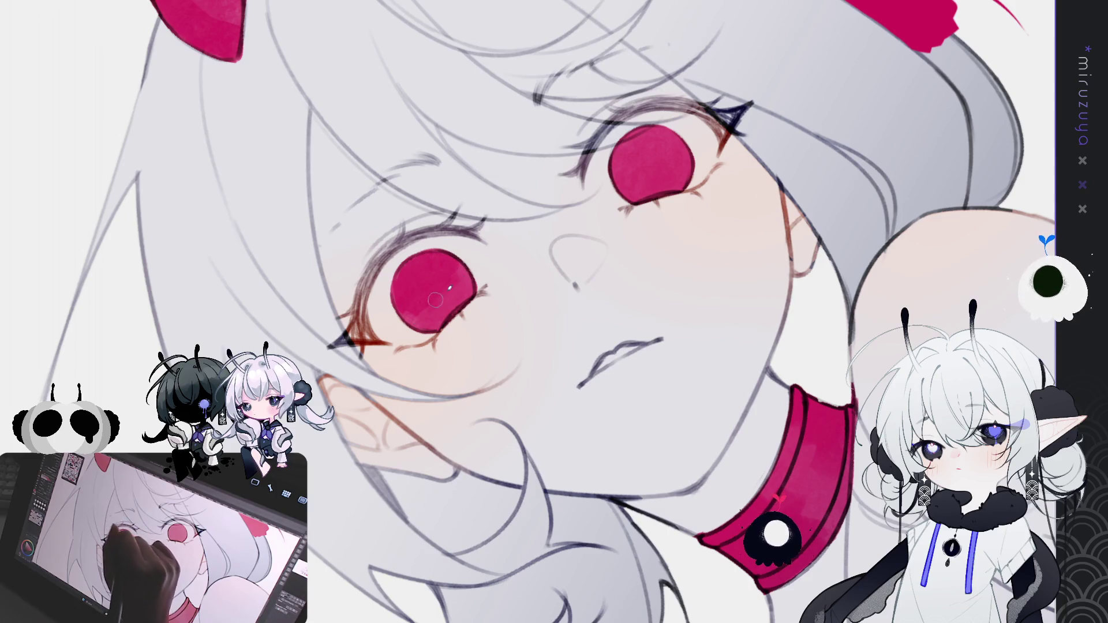
pyautogui.moveTo(644, 133)
pyautogui.mouseDown()
pyautogui.moveTo(622, 150)
pyautogui.moveTo(657, 136)
pyautogui.moveTo(617, 163)
pyautogui.moveTo(674, 142)
pyautogui.moveTo(625, 171)
pyautogui.mouseUp()
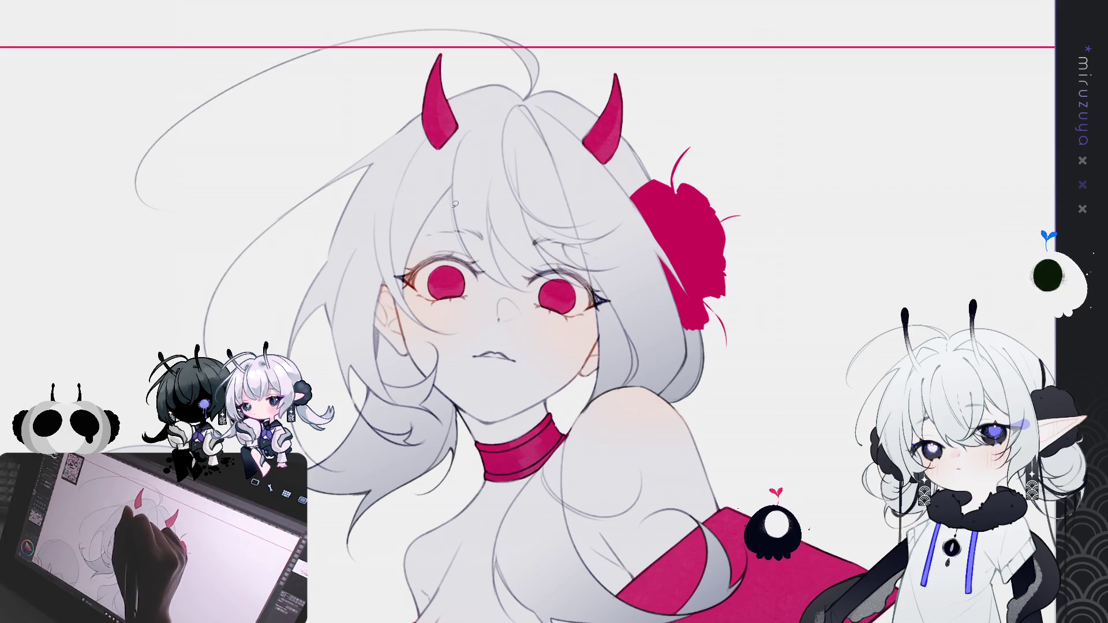
# Draw strands on the forehead hair and fill a lighter grey shadow there
pyautogui.moveTo(452, 210)
pyautogui.mouseDown()
pyautogui.moveTo(427, 223)
pyautogui.moveTo(447, 190)
pyautogui.moveTo(456, 210)
pyautogui.mouseUp()
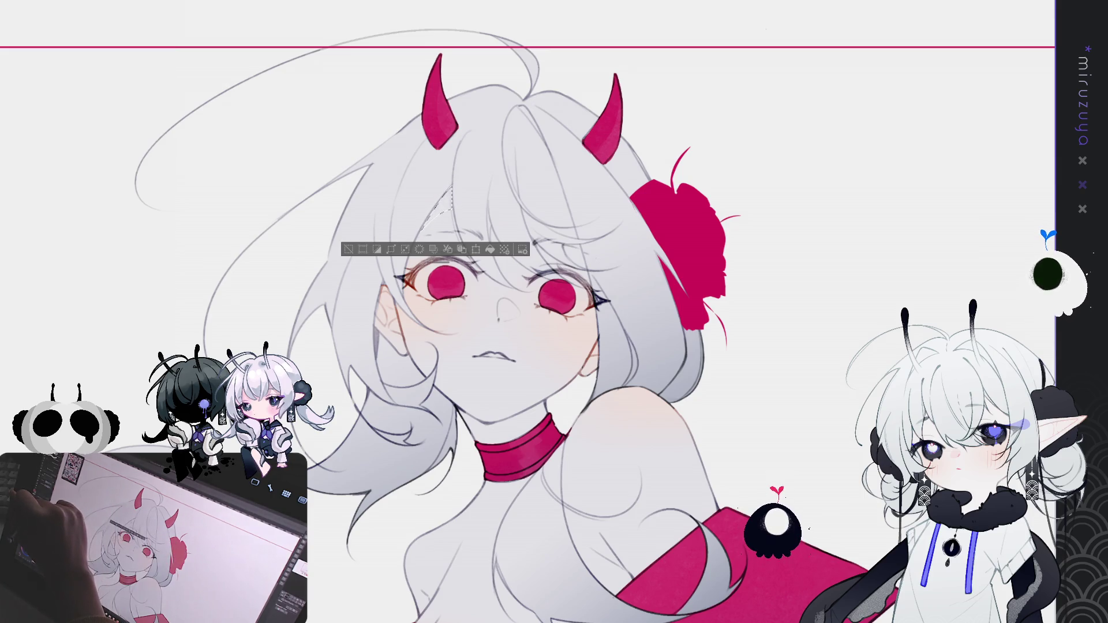
pyautogui.click(490, 249)
pyautogui.hotkey('ctrl', 'd')
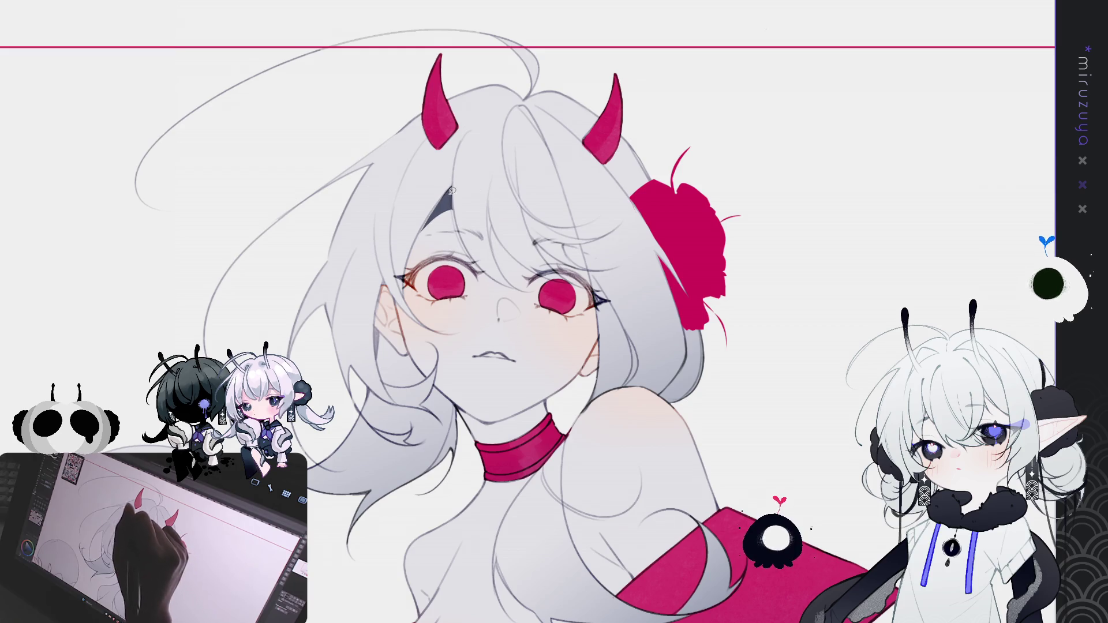
pyautogui.hotkey('ctrl', 'z')
pyautogui.hotkey('ctrl', 'z')
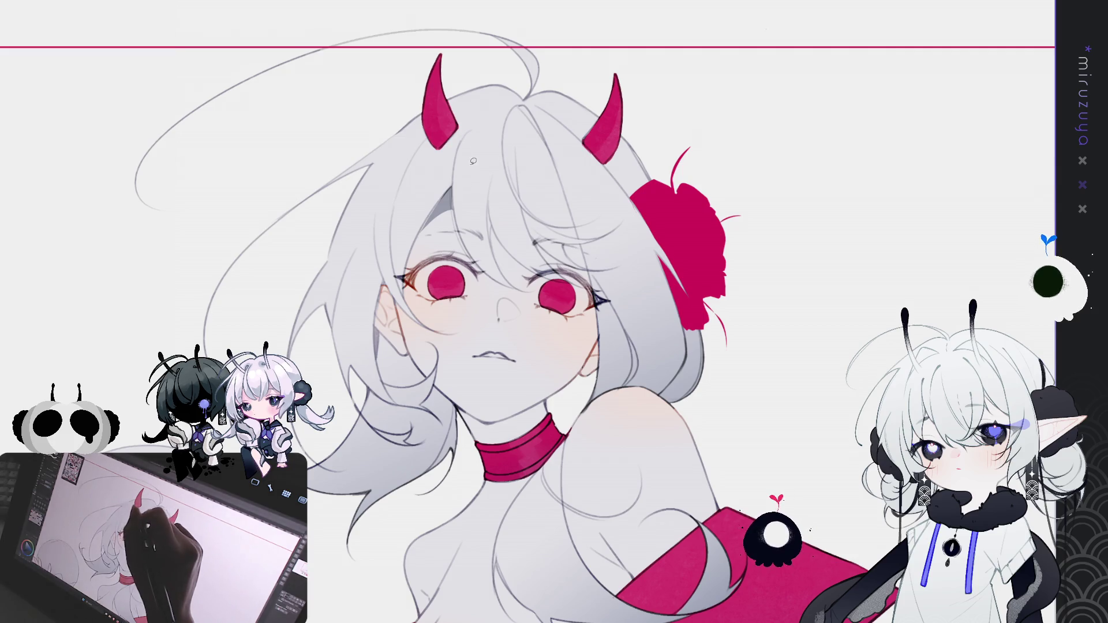
pyautogui.moveTo(495, 247); pyautogui.dragTo(511, 255)
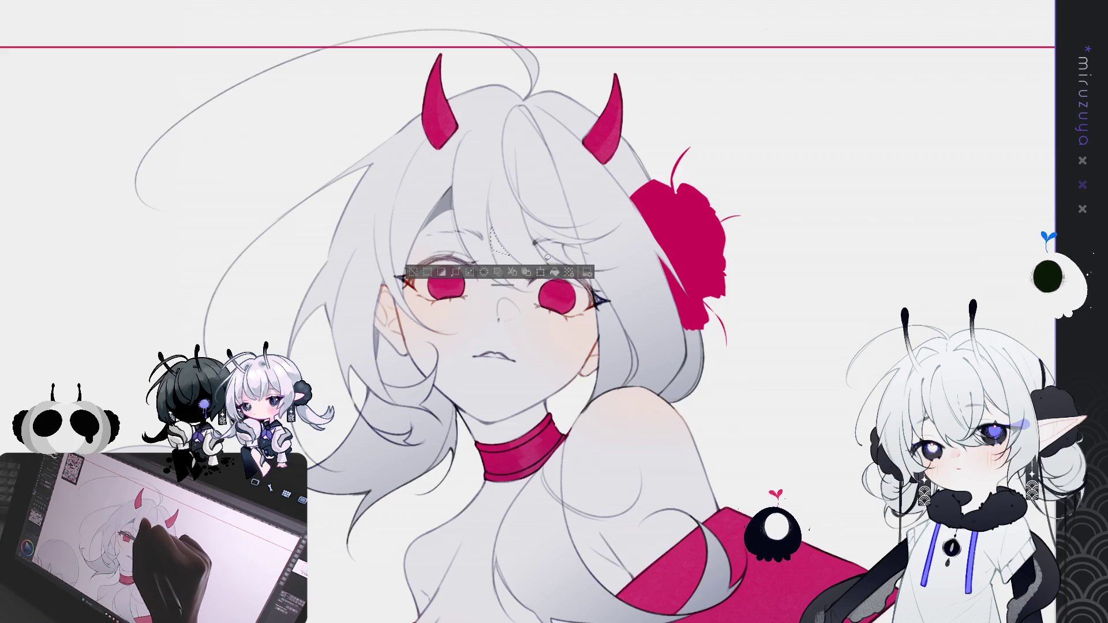
pyautogui.moveTo(625, 180); pyautogui.dragTo(696, 201)
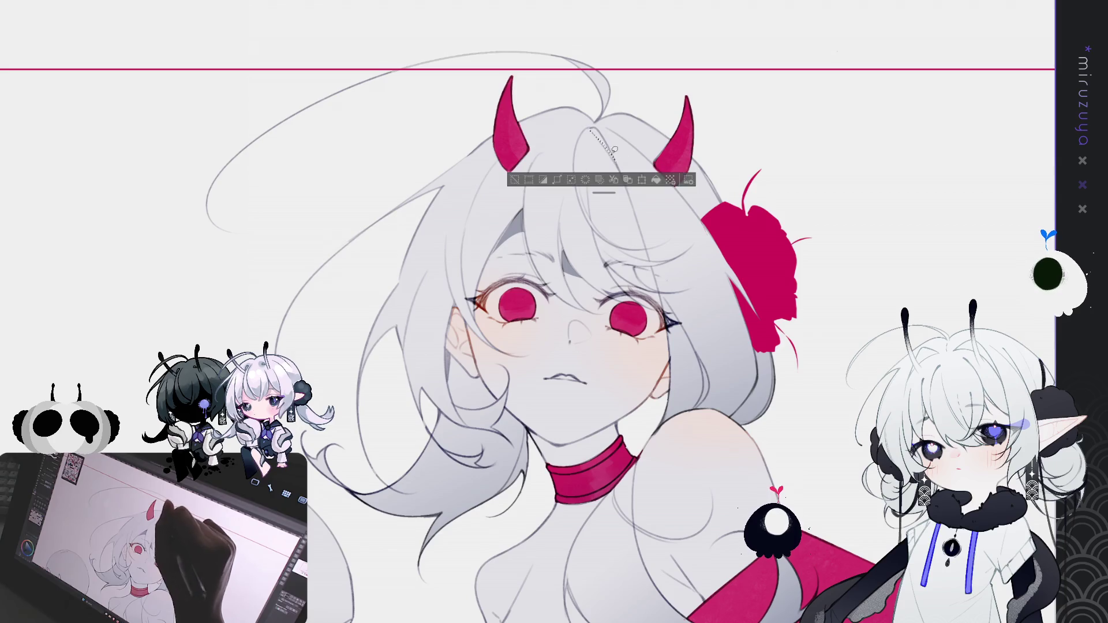
# Add a longer strand and a short strand to the forehead hair and fill more shadow
pyautogui.moveTo(591, 130); pyautogui.dragTo(612, 159)
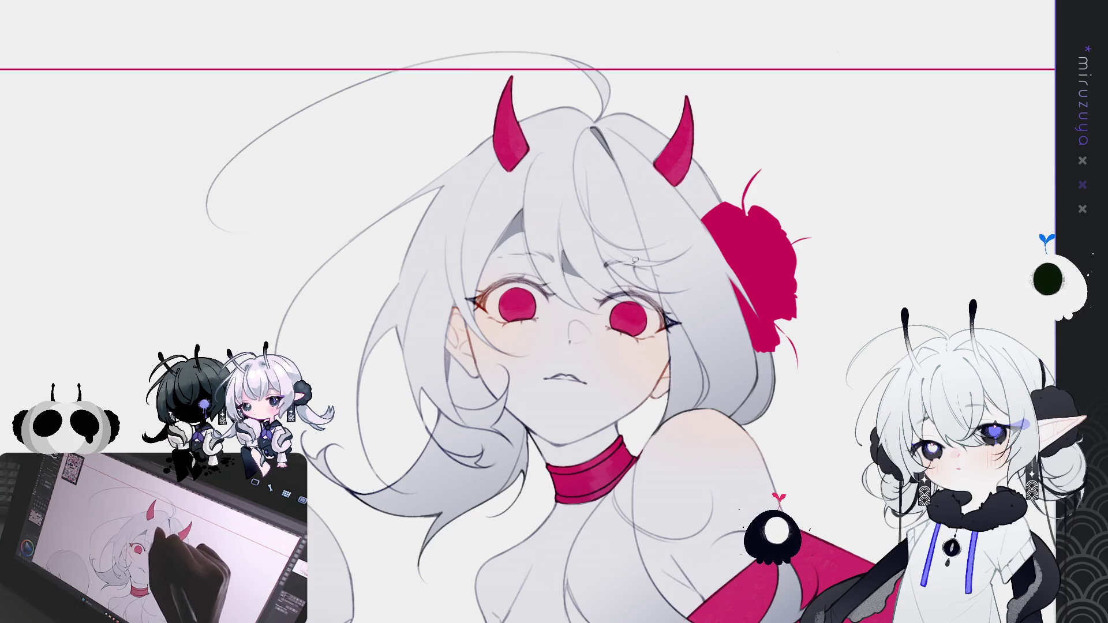
pyautogui.moveTo(634, 266)
pyautogui.mouseDown()
pyautogui.moveTo(661, 287)
pyautogui.moveTo(656, 263)
pyautogui.moveTo(635, 270)
pyautogui.mouseUp()
pyautogui.click(696, 311)
pyautogui.hotkey('ctrl', 'd')
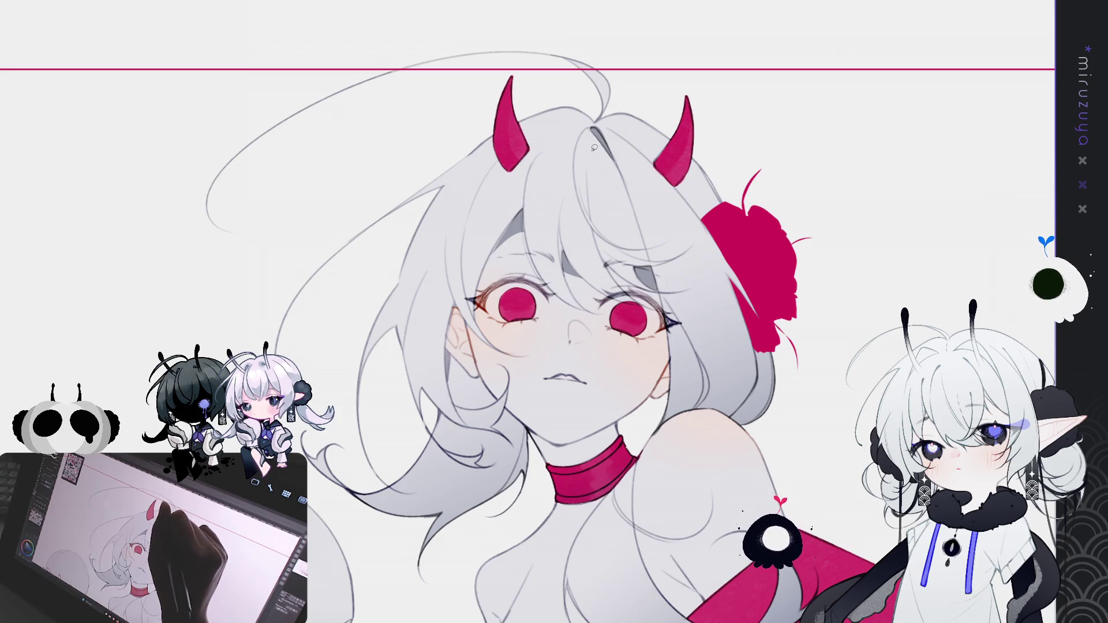
# Darken a small forehead hair strip, highlight the left horn's edge, and outline the left hair
pyautogui.moveTo(590, 156)
pyautogui.mouseDown()
pyautogui.moveTo(586, 180)
pyautogui.moveTo(590, 157)
pyautogui.mouseUp()
pyautogui.click(641, 196)
pyautogui.hotkey('ctrl', 'd')
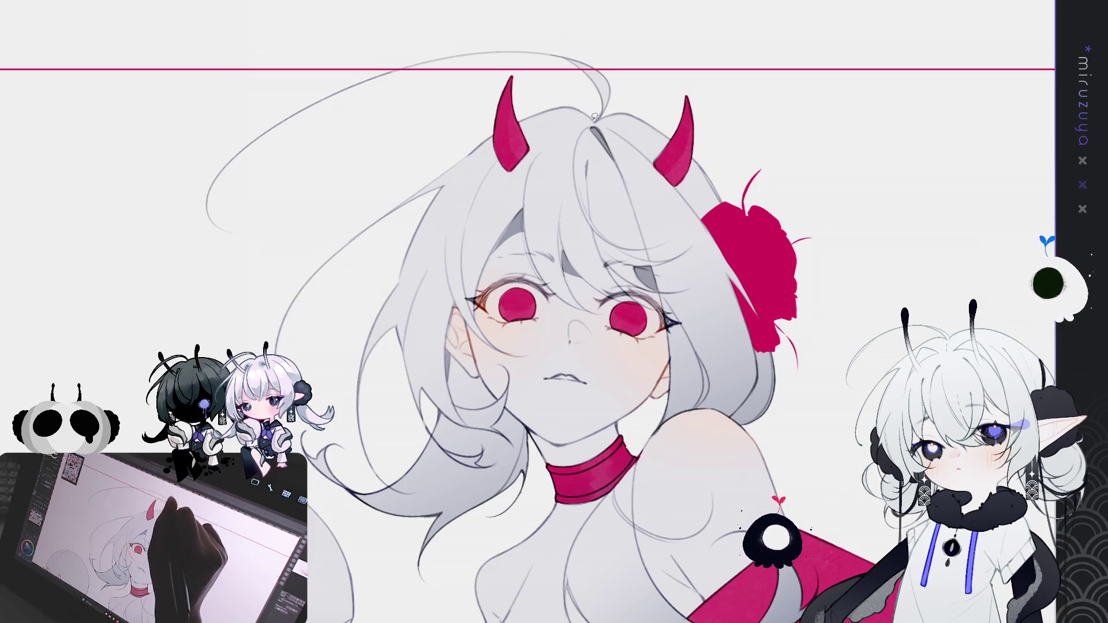
pyautogui.moveTo(581, 127)
pyautogui.mouseDown()
pyautogui.moveTo(545, 151)
pyautogui.moveTo(555, 131)
pyautogui.moveTo(543, 140)
pyautogui.mouseUp()
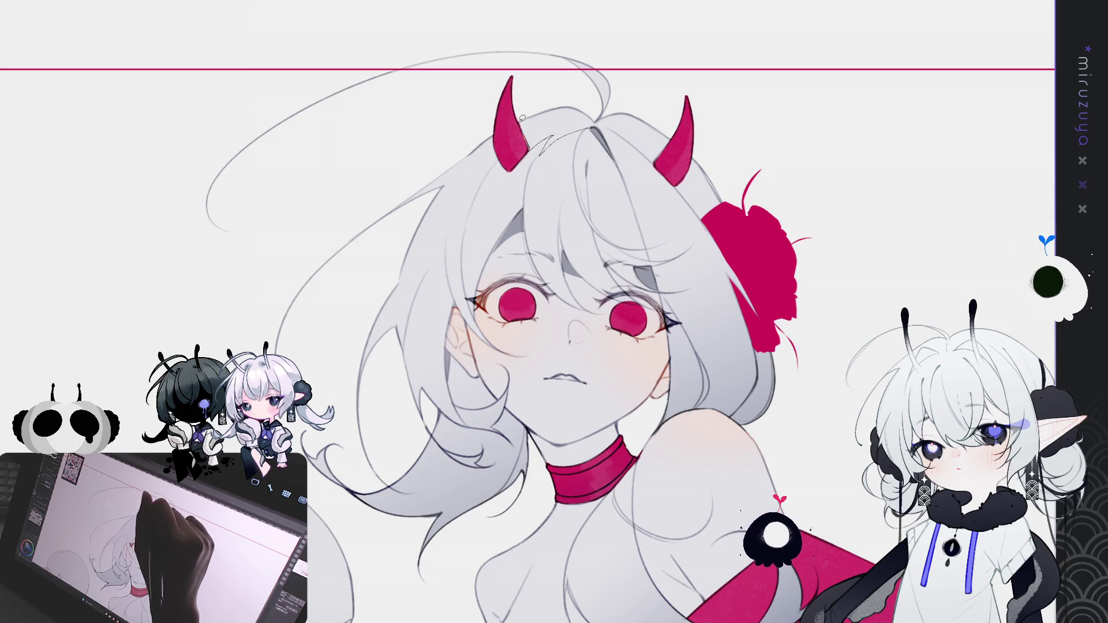
pyautogui.moveTo(511, 95)
pyautogui.mouseDown()
pyautogui.moveTo(511, 168)
pyautogui.moveTo(500, 162)
pyautogui.moveTo(477, 202)
pyautogui.moveTo(461, 260)
pyautogui.moveTo(469, 315)
pyautogui.moveTo(496, 346)
pyautogui.moveTo(458, 296)
pyautogui.moveTo(448, 332)
pyautogui.moveTo(448, 378)
pyautogui.moveTo(467, 421)
pyautogui.moveTo(436, 401)
pyautogui.moveTo(421, 447)
pyautogui.moveTo(370, 476)
pyautogui.moveTo(321, 393)
pyautogui.mouseUp()
pyautogui.moveTo(225, 358)
pyautogui.mouseDown()
pyautogui.moveTo(433, 5)
pyautogui.moveTo(593, 27)
pyautogui.moveTo(545, 32)
pyautogui.mouseUp()
# Shade the outlined left hair darker grey and redraw the line along the ear
pyautogui.hotkey('ctrl', 'z')
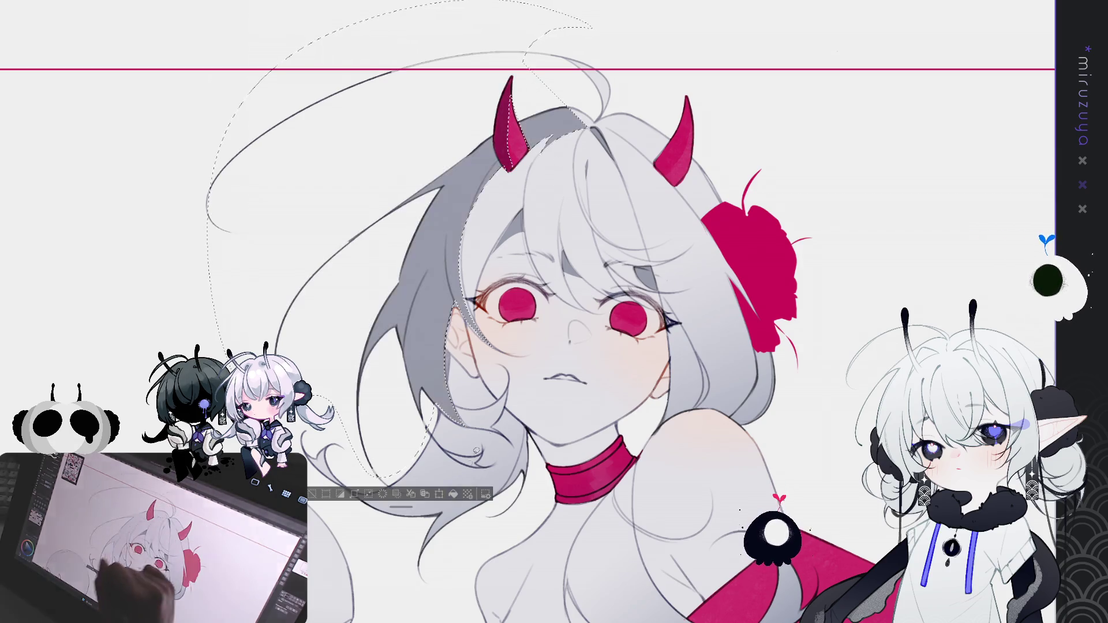
pyautogui.scroll(-5, 771, 205)
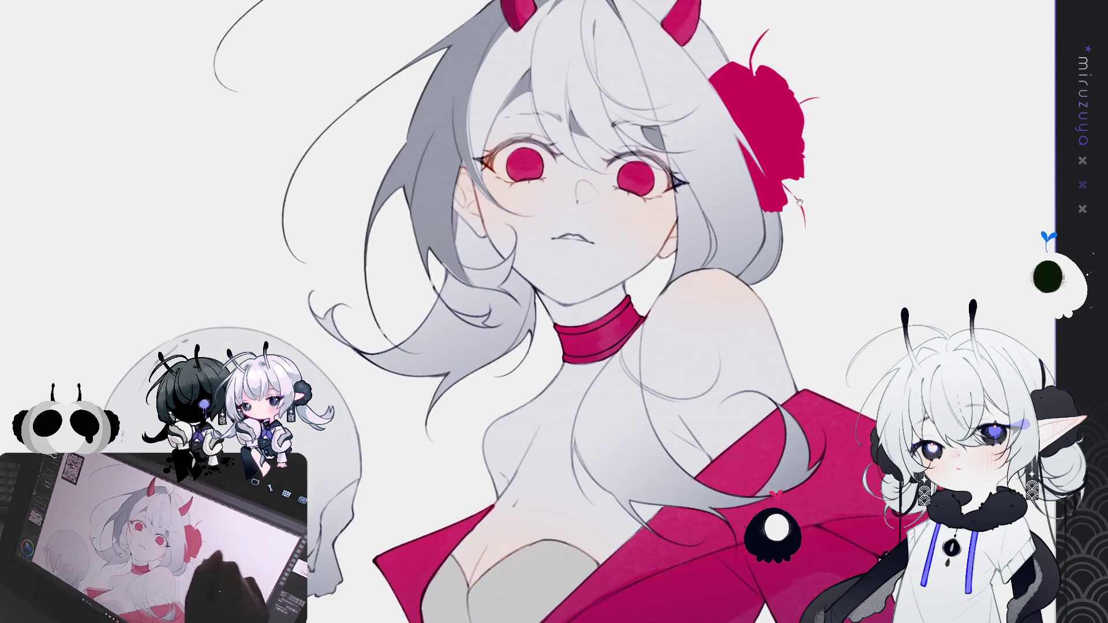
pyautogui.moveTo(786, 214)
pyautogui.mouseDown()
pyautogui.moveTo(808, 193)
pyautogui.moveTo(800, 204)
pyautogui.mouseUp()
pyautogui.moveTo(465, 190); pyautogui.dragTo(514, 240)
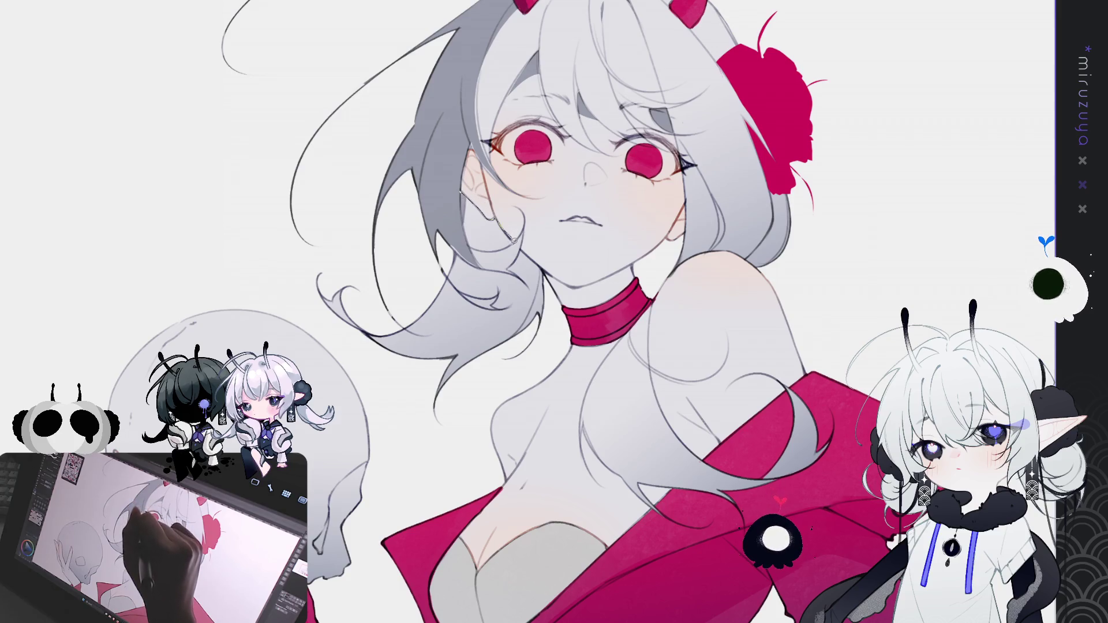
pyautogui.hotkey('ctrl', 'z')
pyautogui.moveTo(460, 192)
pyautogui.mouseDown()
pyautogui.moveTo(512, 251)
pyautogui.moveTo(490, 268)
pyautogui.moveTo(462, 246)
pyautogui.moveTo(363, 330)
pyautogui.moveTo(441, 440)
pyautogui.moveTo(534, 349)
pyautogui.moveTo(552, 294)
pyautogui.moveTo(523, 249)
pyautogui.moveTo(482, 300)
pyautogui.moveTo(497, 304)
pyautogui.moveTo(501, 293)
pyautogui.moveTo(414, 300)
pyautogui.moveTo(403, 289)
pyautogui.mouseUp()
# Fill further hair selections, an edge and a small patch, with darker grey
pyautogui.hotkey('alt', 'Delete')
pyautogui.hotkey('ctrl', 'd')
pyautogui.hotkey('alt', 'Delete')
pyautogui.hotkey('ctrl', 'd')
pyautogui.hotkey('alt', 'Delete')
pyautogui.hotkey('ctrl', 'd')
pyautogui.moveTo(722, 302)
pyautogui.mouseDown()
pyautogui.moveTo(677, 319)
pyautogui.moveTo(644, 365)
pyautogui.mouseUp()
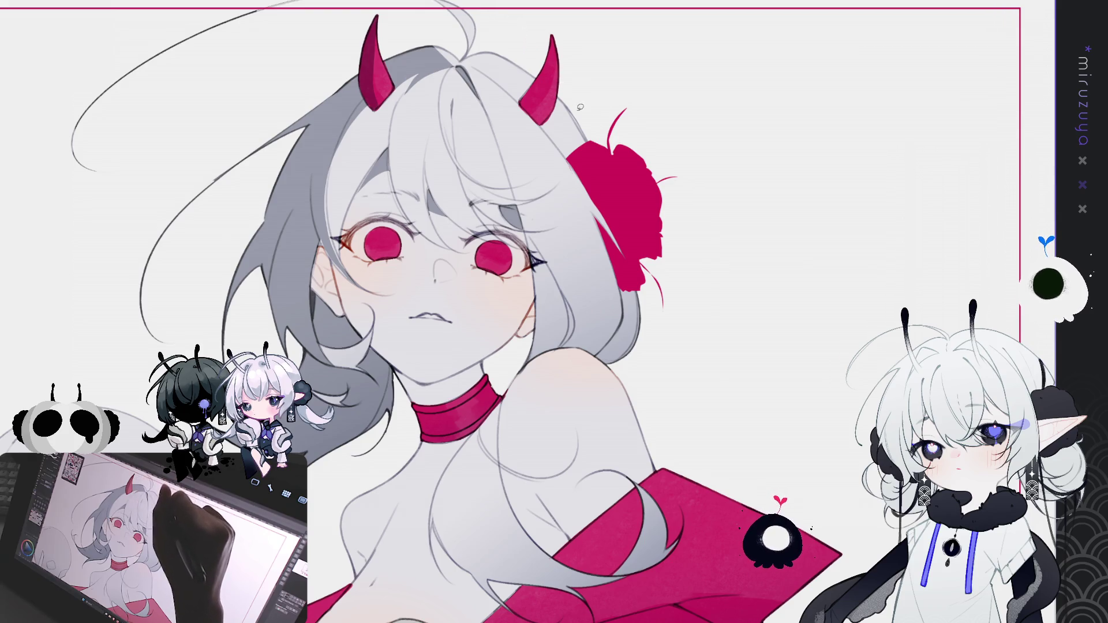
# Select and clear small areas at the right horn tip and along the hair edge
pyautogui.moveTo(551, 113)
pyautogui.mouseDown()
pyautogui.moveTo(569, 95)
pyautogui.moveTo(559, 90)
pyautogui.moveTo(551, 115)
pyautogui.mouseUp()
pyautogui.hotkey('ctrl', 'd')
pyautogui.moveTo(565, 295)
pyautogui.mouseDown()
pyautogui.moveTo(591, 246)
pyautogui.moveTo(598, 289)
pyautogui.mouseUp()
pyautogui.hotkey('ctrl', 'd')
pyautogui.moveTo(672, 323)
pyautogui.mouseDown()
pyautogui.moveTo(743, 217)
pyautogui.moveTo(721, 237)
pyautogui.mouseUp()
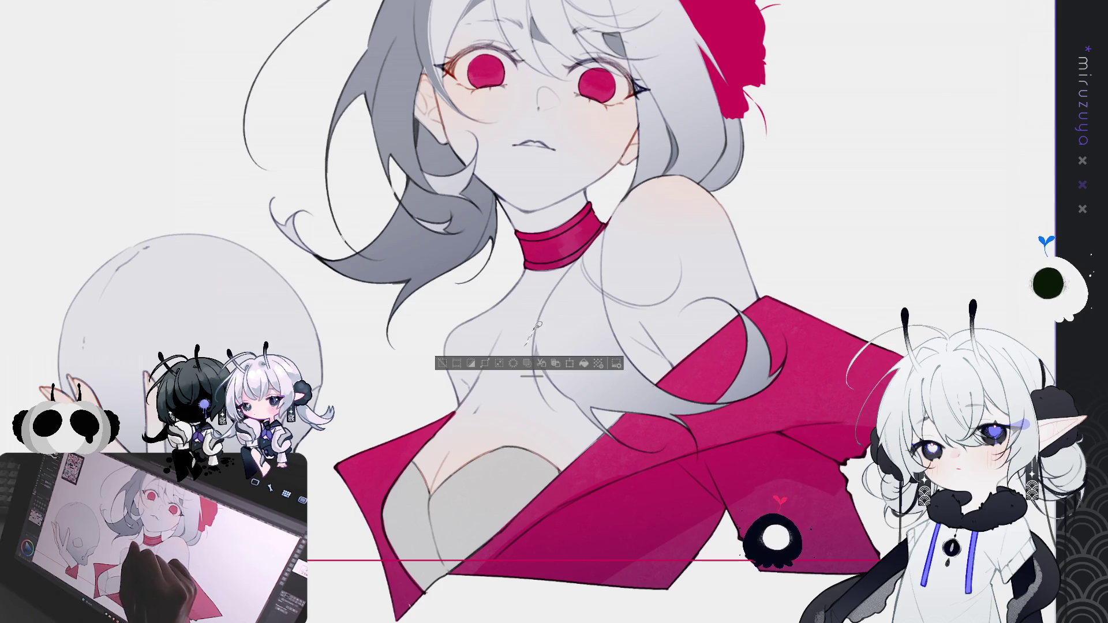
# Fill the area below the choker with grey shadow and outline another patch along it
pyautogui.moveTo(538, 324)
pyautogui.mouseDown()
pyautogui.moveTo(484, 366)
pyautogui.moveTo(461, 402)
pyautogui.moveTo(439, 335)
pyautogui.moveTo(500, 257)
pyautogui.moveTo(497, 192)
pyautogui.moveTo(525, 205)
pyautogui.moveTo(582, 185)
pyautogui.moveTo(610, 211)
pyautogui.mouseUp()
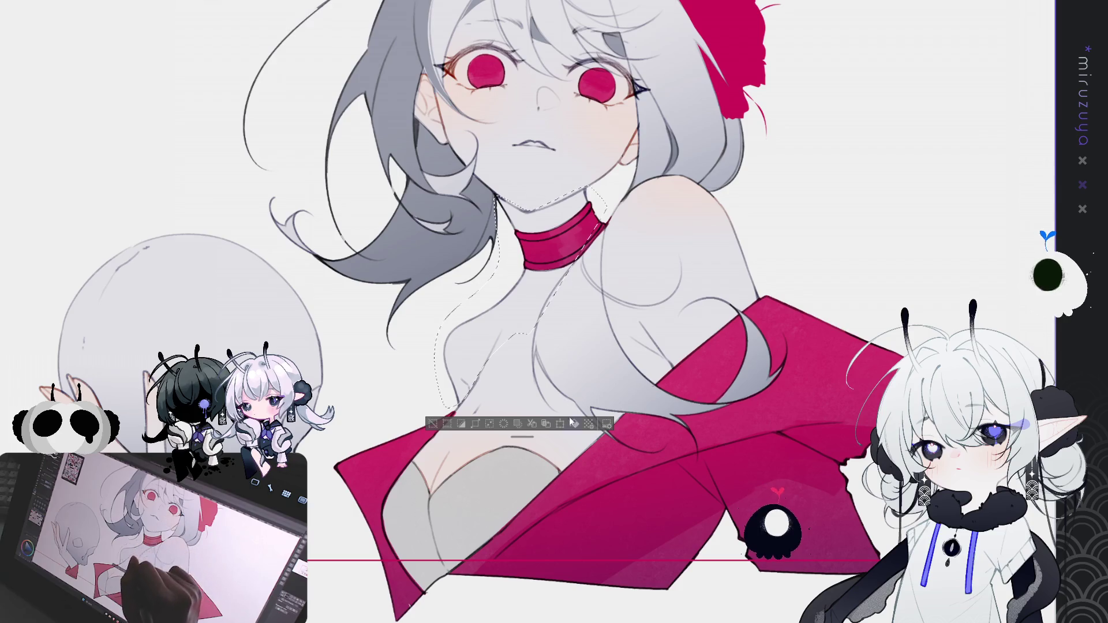
pyautogui.hotkey('alt', 'Delete')
pyautogui.hotkey('ctrl', 'd')
pyautogui.moveTo(584, 251); pyautogui.dragTo(580, 255)
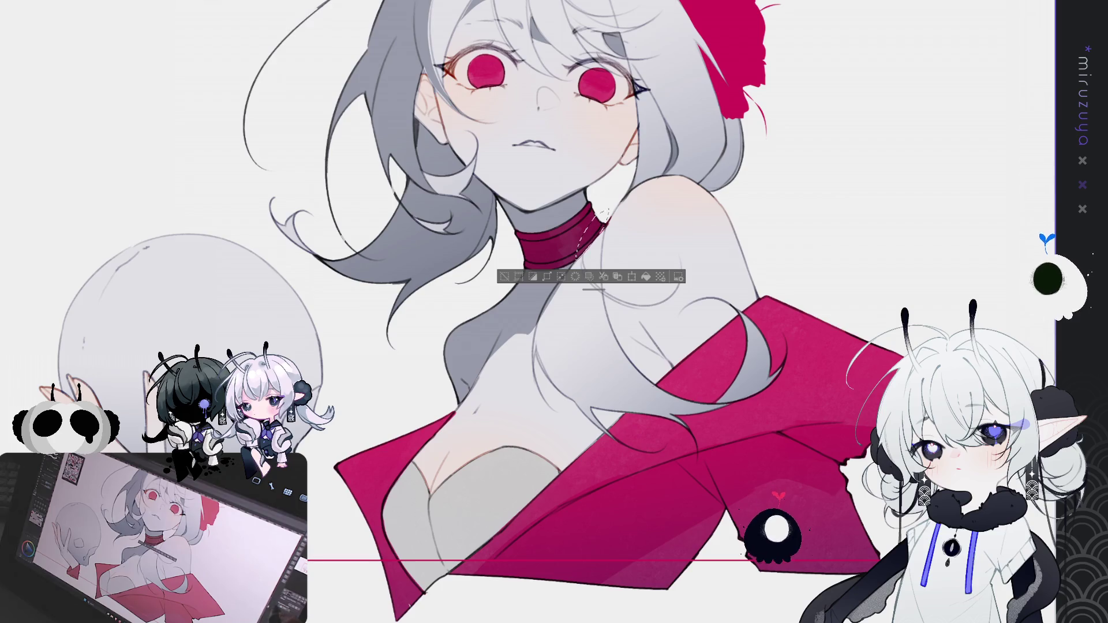
# Fill two darker grey shadow patches on the lower-left chest beside the pink wrap
pyautogui.moveTo(518, 285)
pyautogui.mouseDown()
pyautogui.moveTo(486, 299)
pyautogui.moveTo(567, 294)
pyautogui.mouseUp()
pyautogui.hotkey('ctrl', 'd')
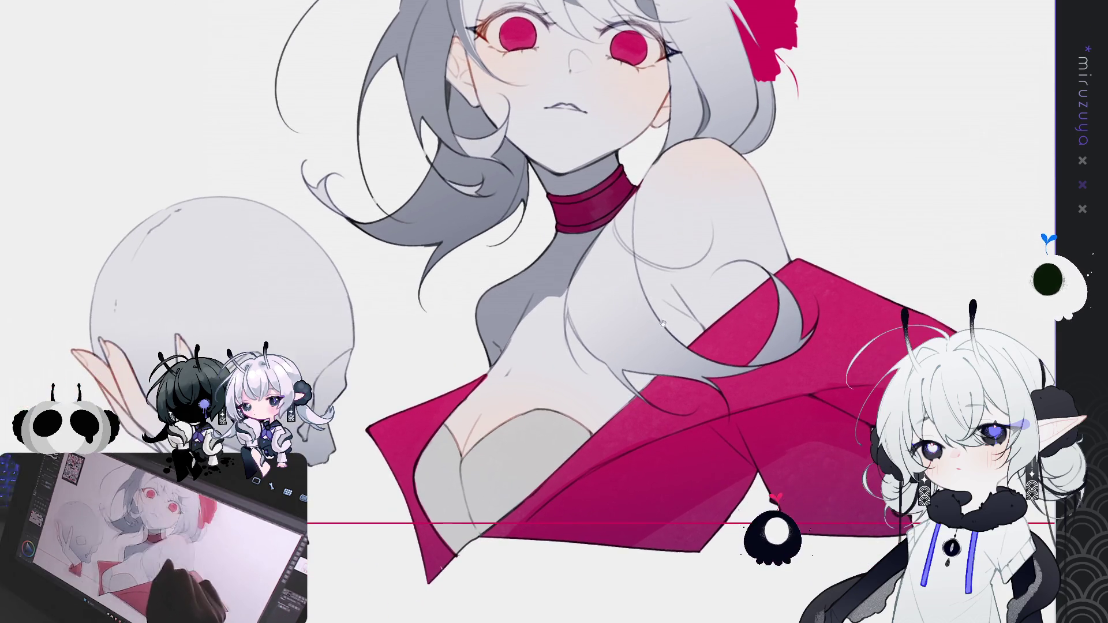
pyautogui.moveTo(621, 366); pyautogui.dragTo(621, 359)
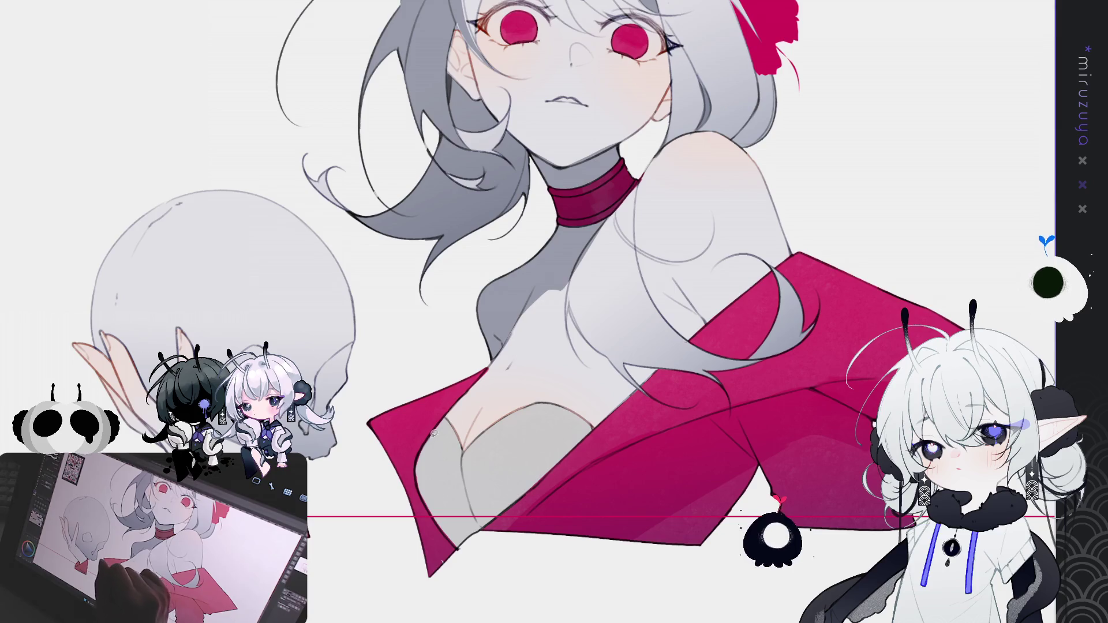
pyautogui.moveTo(493, 359); pyautogui.dragTo(442, 421)
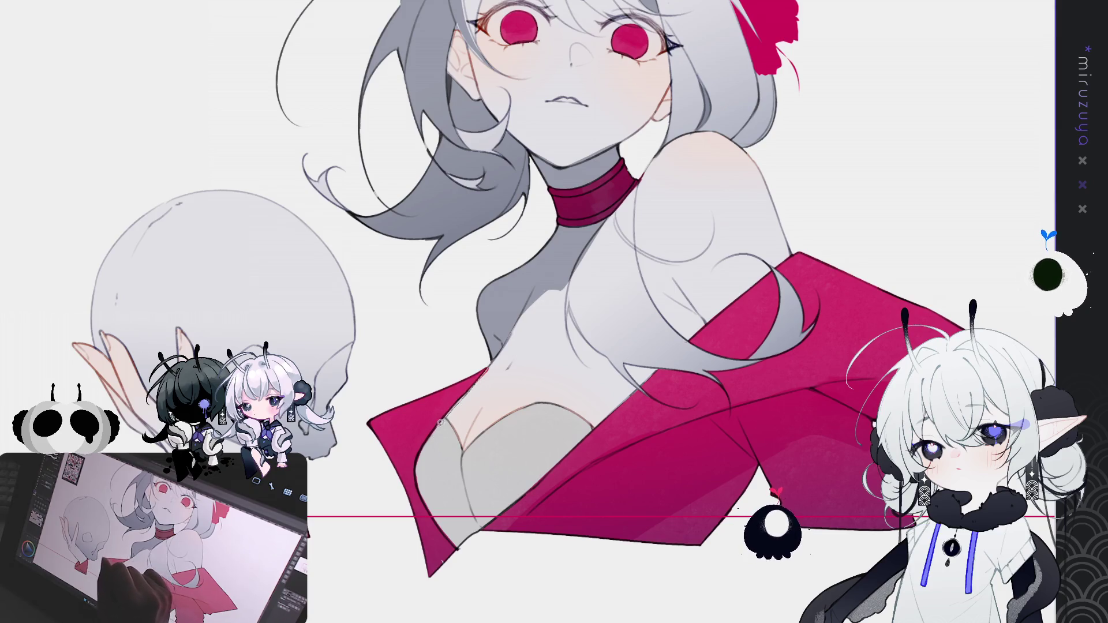
pyautogui.moveTo(467, 488)
pyautogui.mouseDown()
pyautogui.moveTo(481, 548)
pyautogui.moveTo(353, 401)
pyautogui.moveTo(488, 362)
pyautogui.mouseUp()
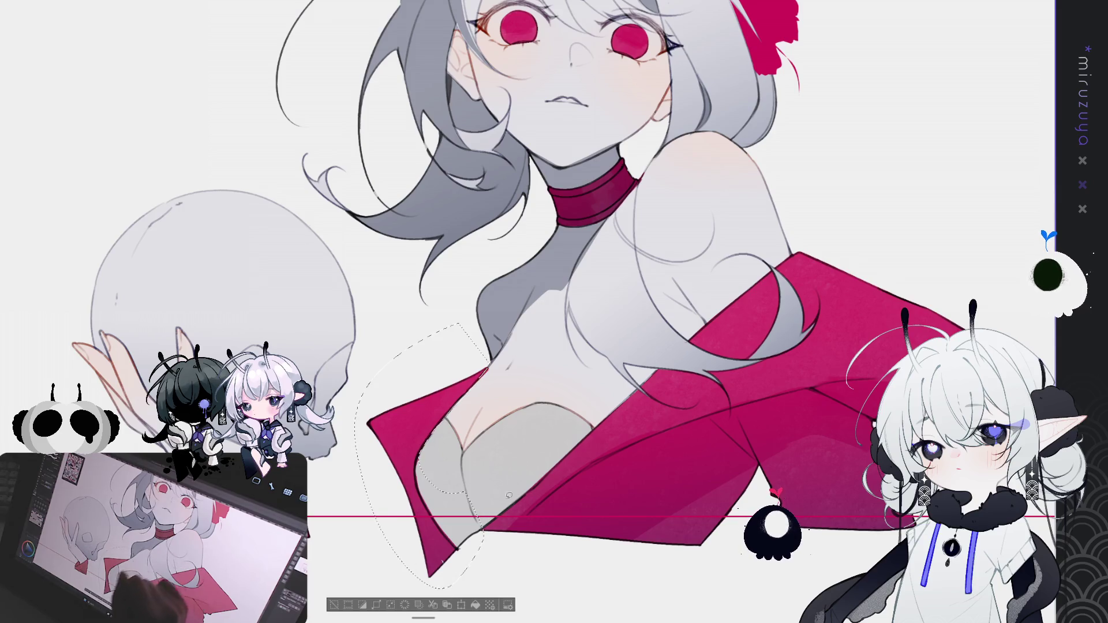
pyautogui.click(475, 604)
pyautogui.hotkey('ctrl', 'd')
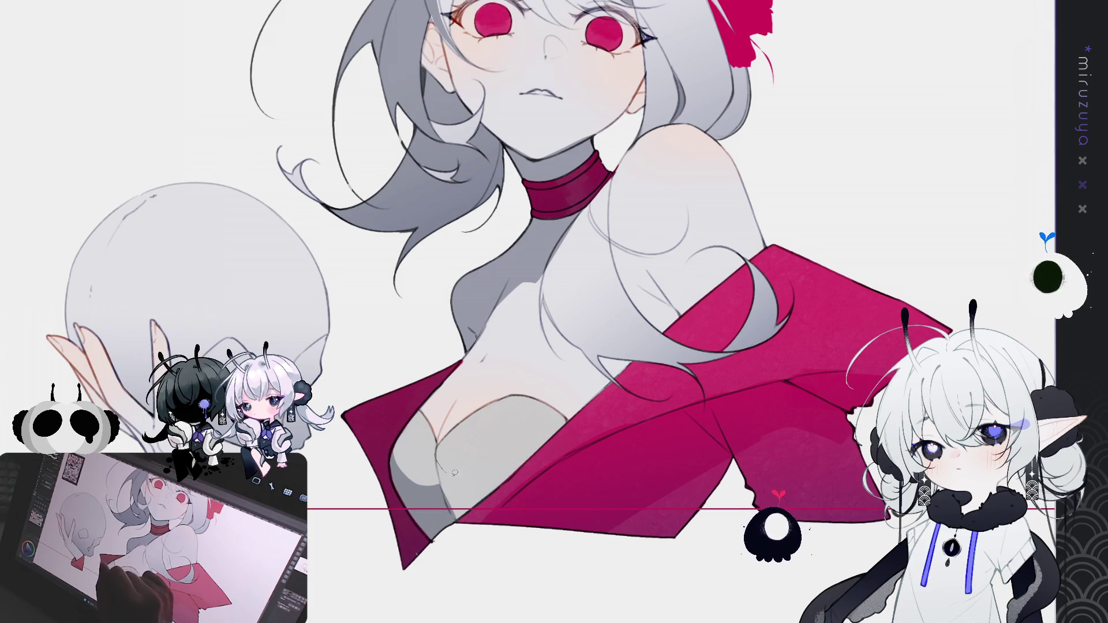
pyautogui.moveTo(516, 468)
pyautogui.mouseDown()
pyautogui.moveTo(527, 462)
pyautogui.moveTo(473, 502)
pyautogui.moveTo(441, 488)
pyautogui.moveTo(439, 459)
pyautogui.mouseUp()
pyautogui.click(536, 541)
pyautogui.hotkey('ctrl', 'd')
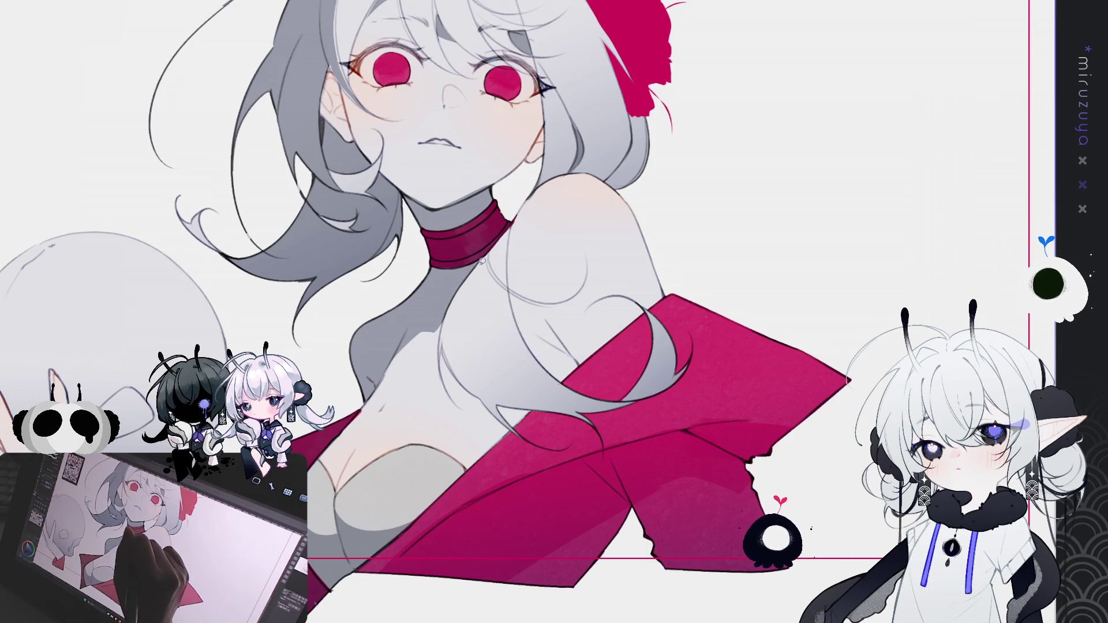
# Sketch a guide stroke down the chest, then redo it
pyautogui.scroll(-1, 454, 348)
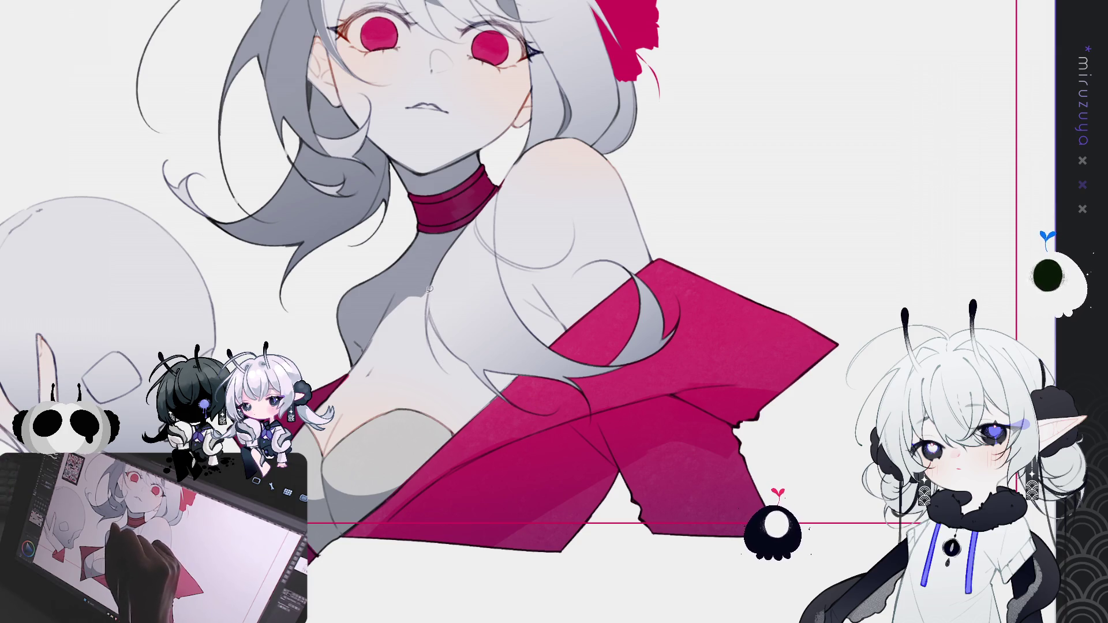
pyautogui.moveTo(421, 300)
pyautogui.mouseDown()
pyautogui.moveTo(434, 387)
pyautogui.moveTo(464, 378)
pyautogui.mouseUp()
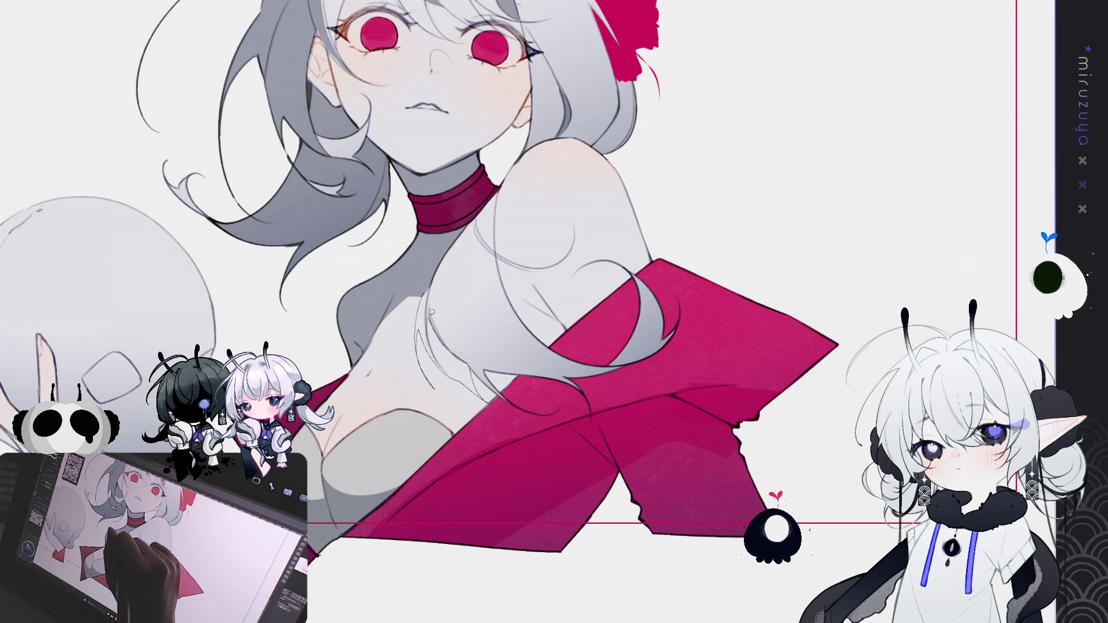
pyautogui.hotkey('ctrl', 'z')
pyautogui.moveTo(426, 284); pyautogui.dragTo(462, 393)
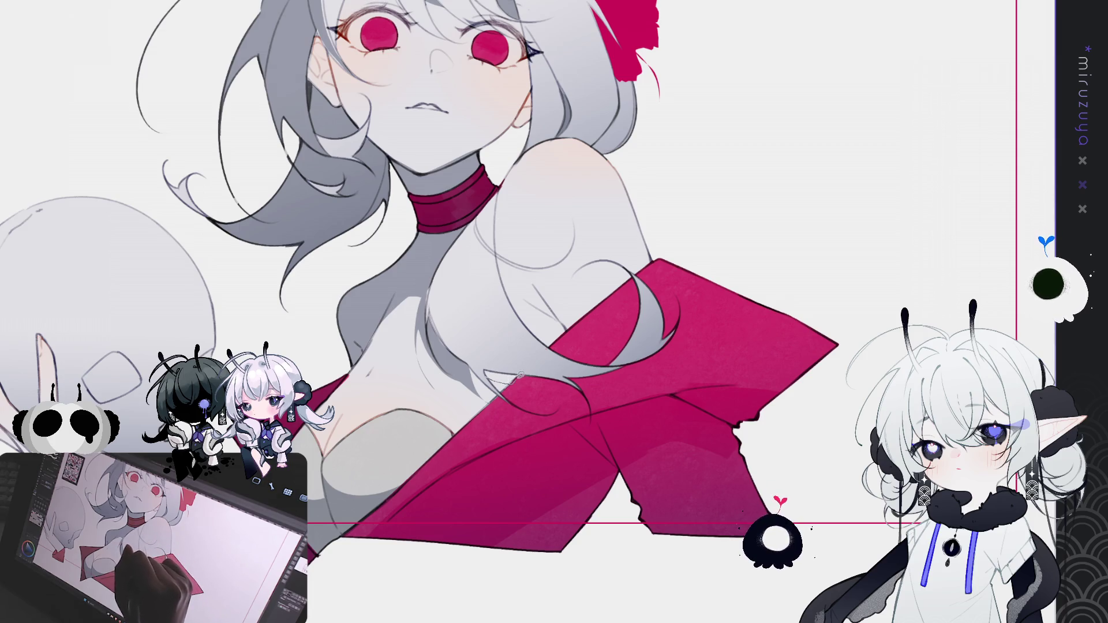
# Outline and darken a hair strand over the wrap near the shoulder
pyautogui.moveTo(687, 326)
pyautogui.mouseDown()
pyautogui.moveTo(602, 361)
pyautogui.moveTo(635, 257)
pyautogui.mouseUp()
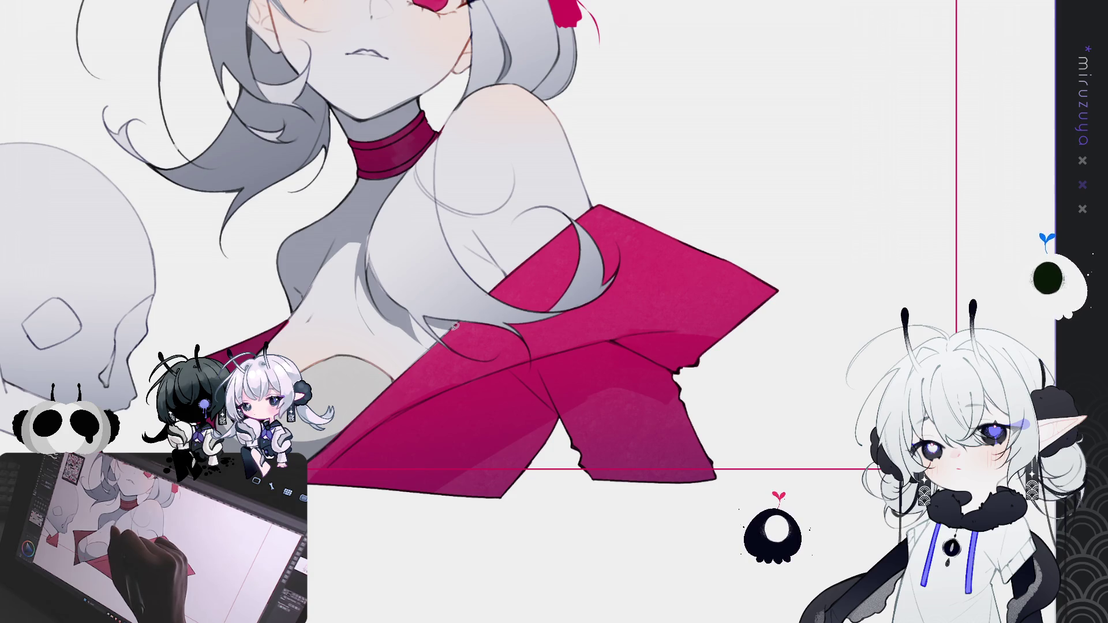
pyautogui.moveTo(454, 326)
pyautogui.mouseDown()
pyautogui.moveTo(511, 358)
pyautogui.moveTo(517, 388)
pyautogui.mouseUp()
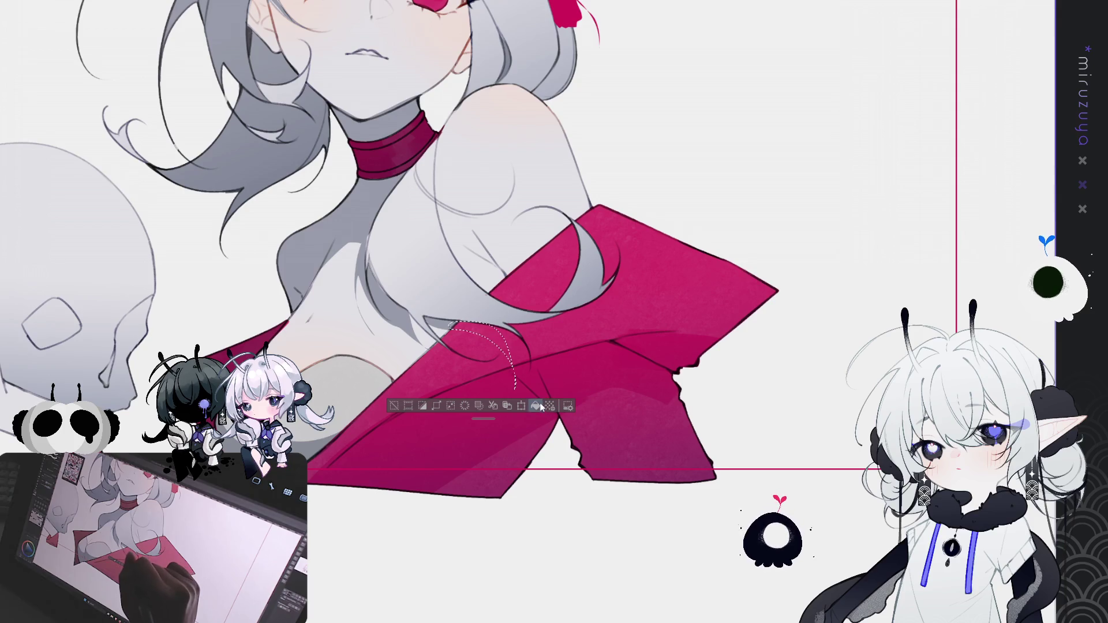
pyautogui.hotkey('ctrl', 'd')
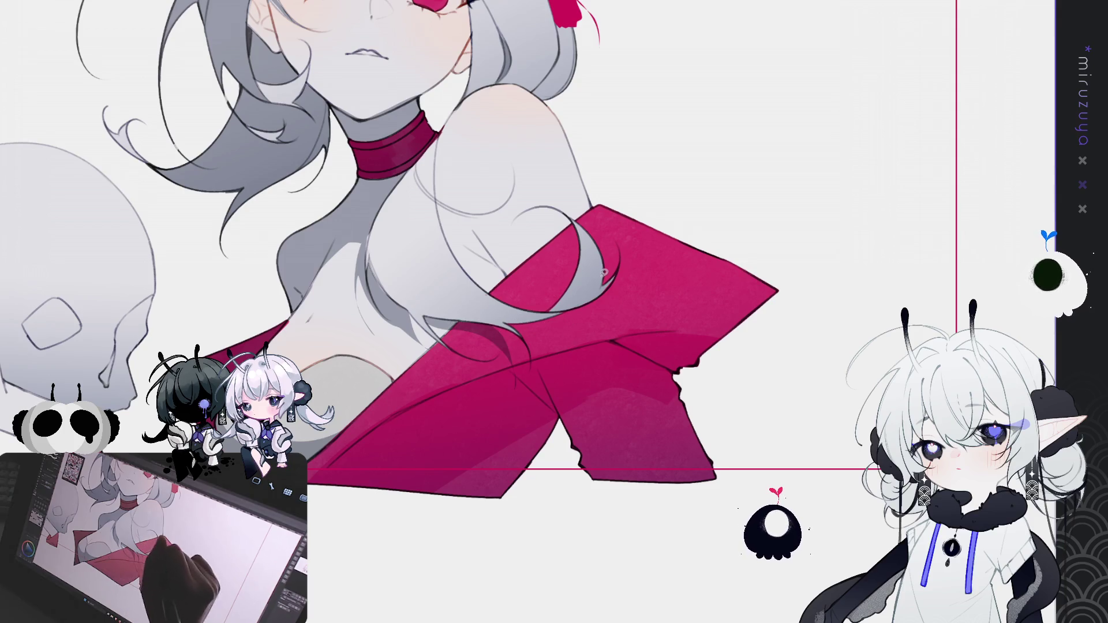
pyautogui.moveTo(584, 318); pyautogui.dragTo(518, 364)
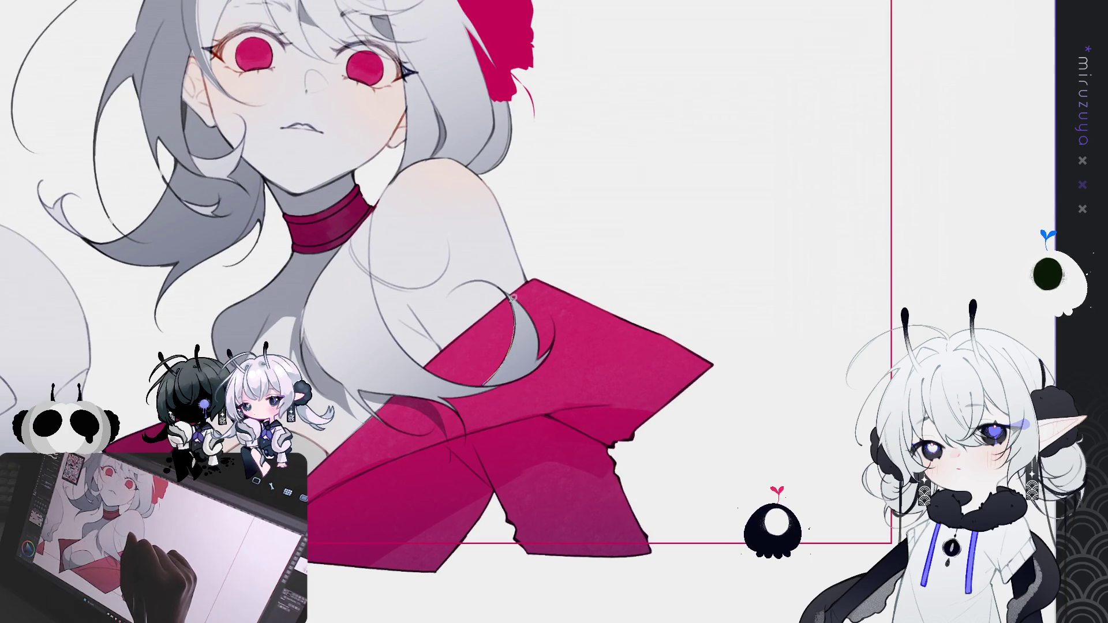
pyautogui.moveTo(512, 294)
pyautogui.mouseDown()
pyautogui.moveTo(544, 356)
pyautogui.moveTo(551, 347)
pyautogui.moveTo(518, 375)
pyautogui.mouseUp()
pyautogui.click(584, 397)
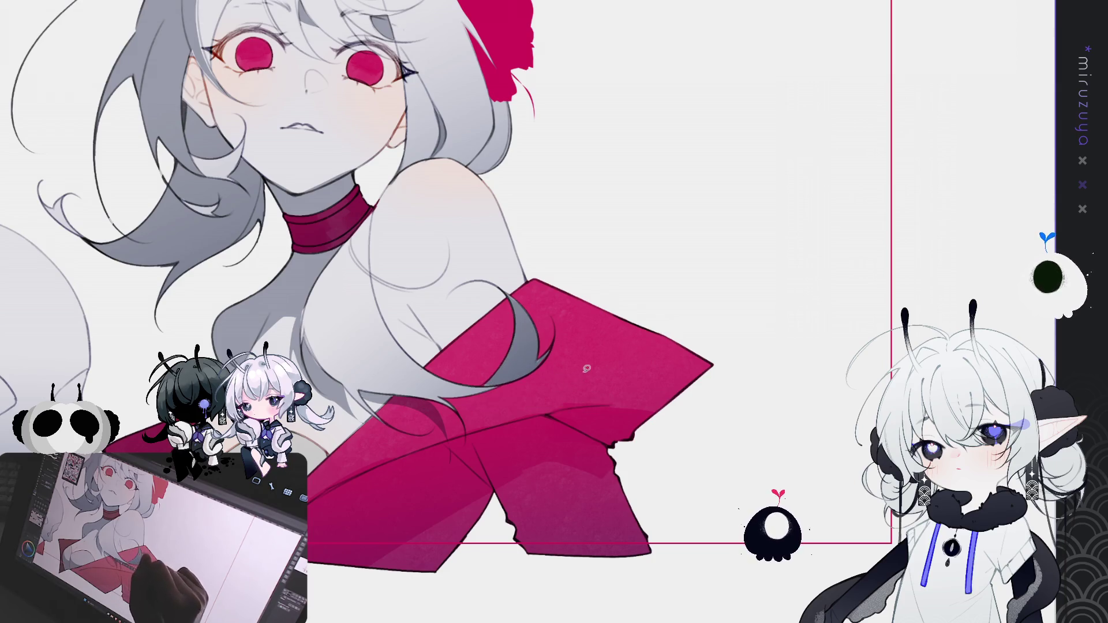
# Outline the hair tip over the wrap and fill it darker twice
pyautogui.moveTo(679, 299); pyautogui.dragTo(689, 229)
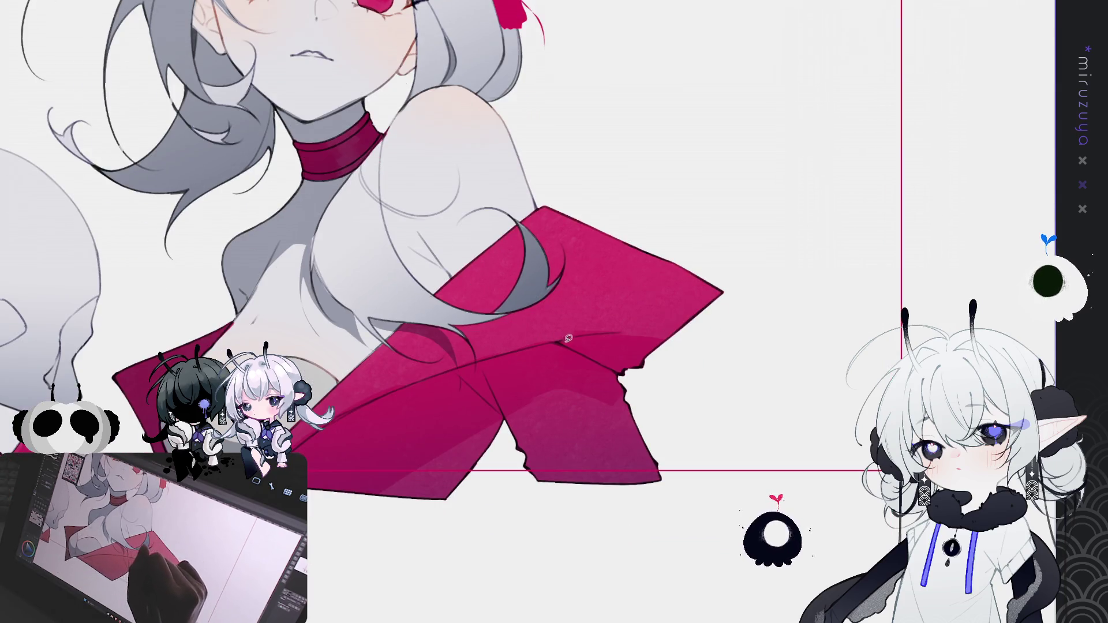
pyautogui.moveTo(640, 317); pyautogui.dragTo(645, 309)
pyautogui.moveTo(470, 318)
pyautogui.mouseDown()
pyautogui.moveTo(526, 316)
pyautogui.moveTo(522, 298)
pyautogui.moveTo(465, 315)
pyautogui.moveTo(495, 306)
pyautogui.mouseUp()
pyautogui.hotkey('alt', 'Delete')
pyautogui.hotkey('ctrl', 'd')
pyautogui.hotkey('alt', 'Delete')
pyautogui.hotkey('ctrl', 'd')
# Darken a fold shadow on the red wrap
pyautogui.hscroll(-5, 712, 239)
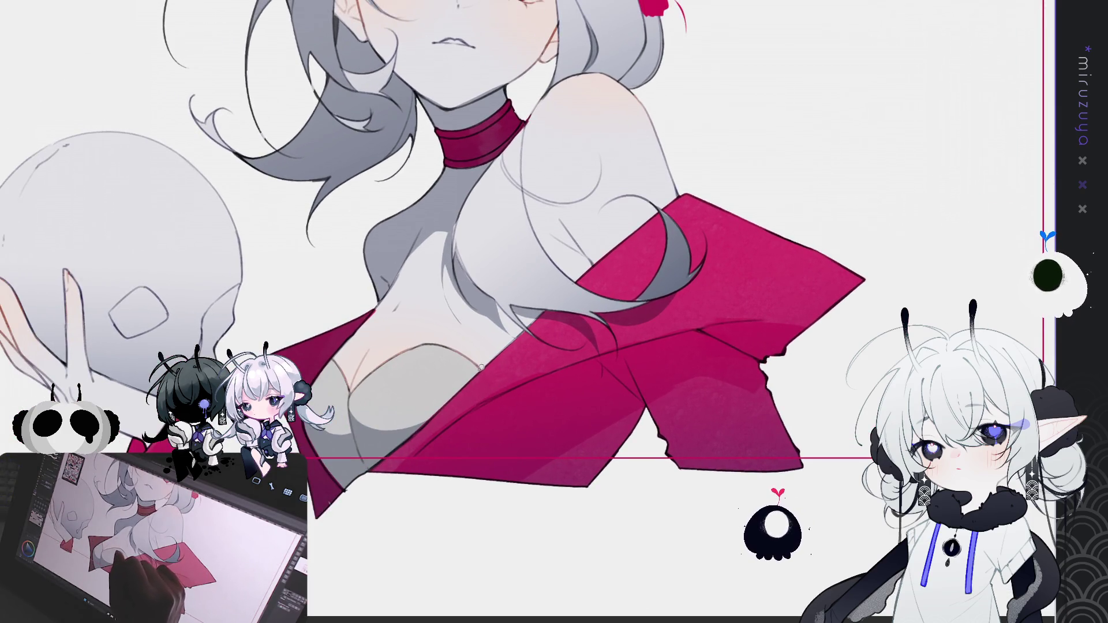
pyautogui.moveTo(465, 383)
pyautogui.mouseDown()
pyautogui.moveTo(466, 408)
pyautogui.moveTo(531, 383)
pyautogui.moveTo(515, 399)
pyautogui.moveTo(504, 512)
pyautogui.moveTo(370, 473)
pyautogui.moveTo(464, 385)
pyautogui.mouseUp()
pyautogui.hotkey('alt', 'BackSpace')
pyautogui.hotkey('ctrl', 'd')
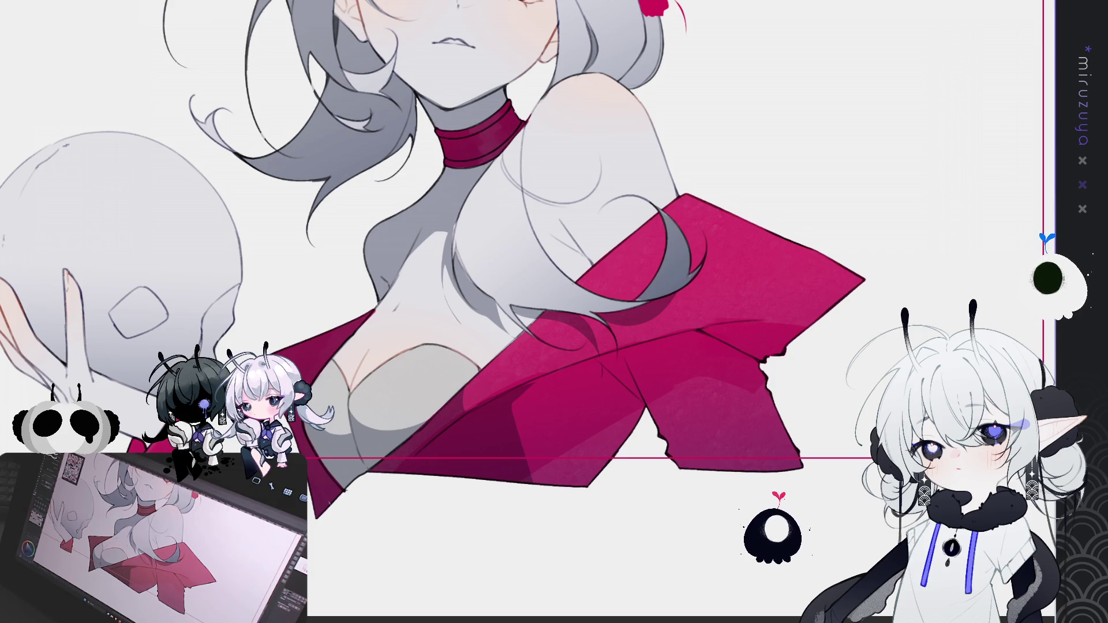
# Fill the finger behind the skull with grey shadow
pyautogui.moveTo(519, 289); pyautogui.dragTo(660, 280)
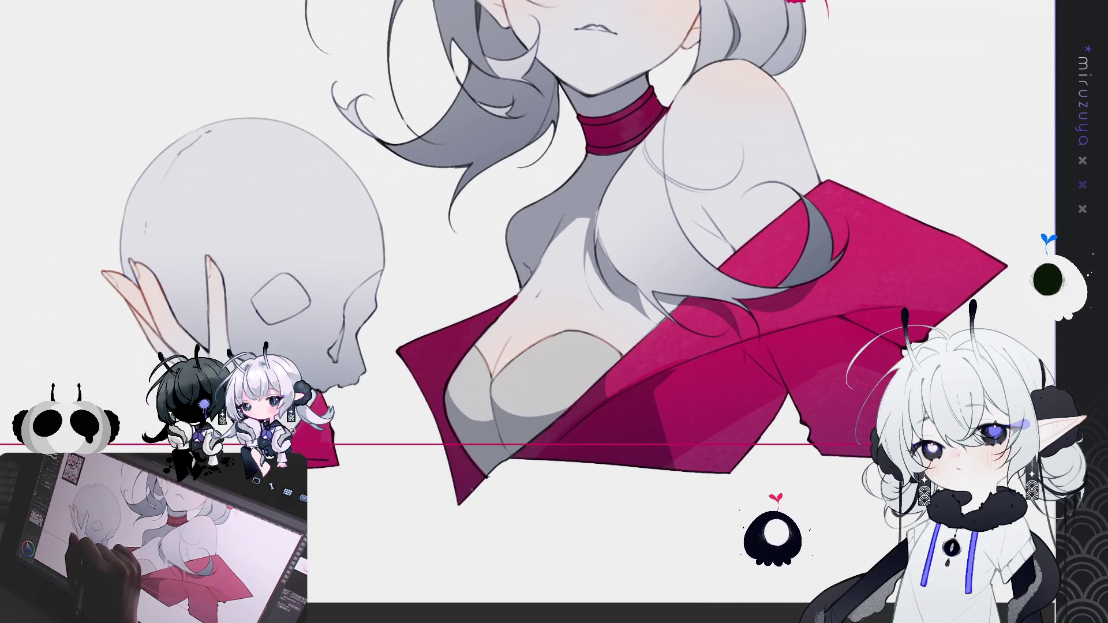
pyautogui.hotkey('ctrl', 'a')
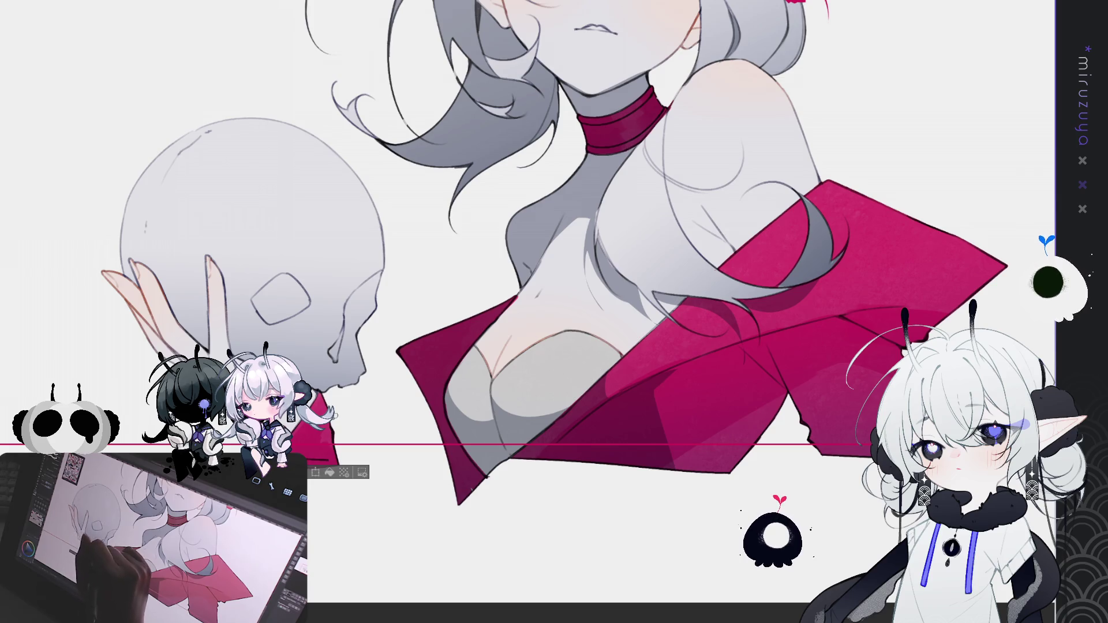
pyautogui.hotkey('ctrl', 'd')
pyautogui.moveTo(520, 289); pyautogui.dragTo(550, 326)
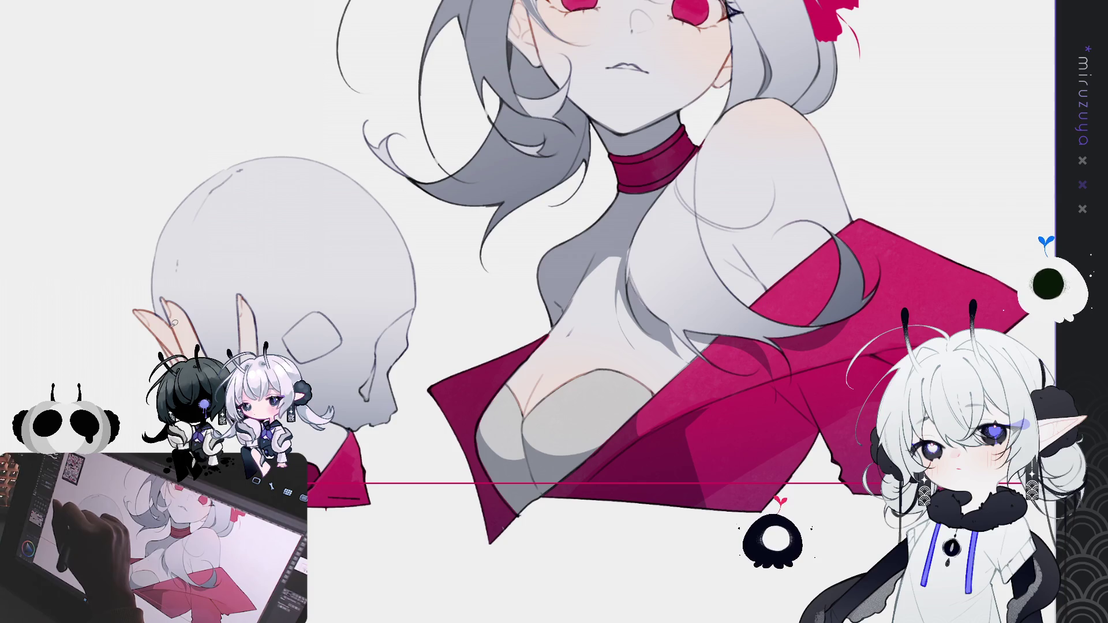
pyautogui.moveTo(135, 368)
pyautogui.mouseDown()
pyautogui.moveTo(119, 287)
pyautogui.moveTo(171, 317)
pyautogui.mouseUp()
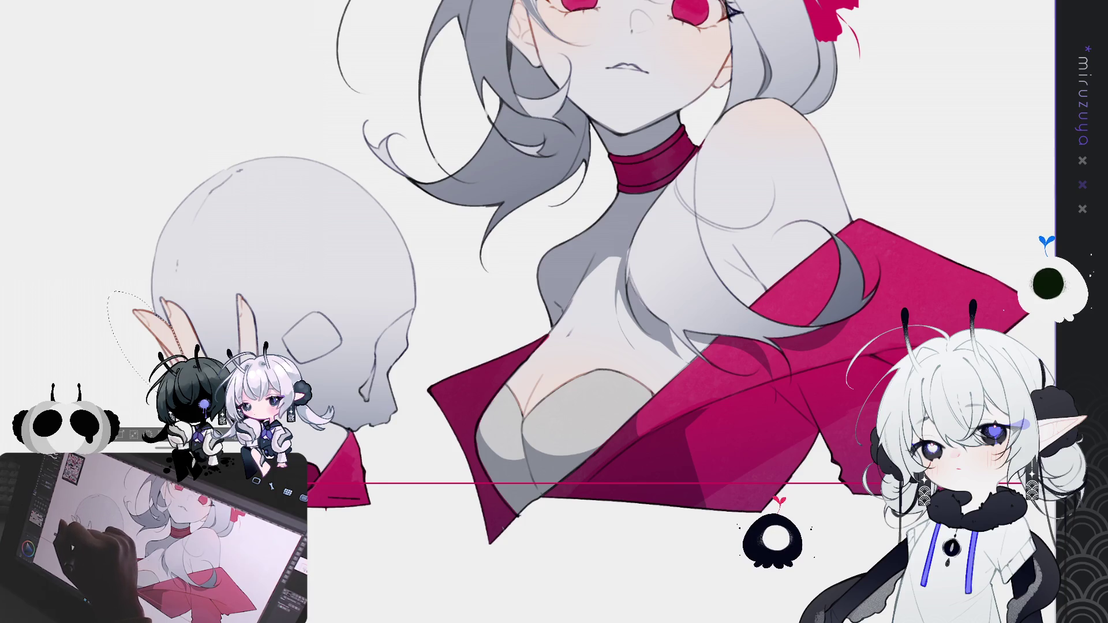
pyautogui.hotkey('alt', 'BackSpace')
pyautogui.hotkey('ctrl', 'd')
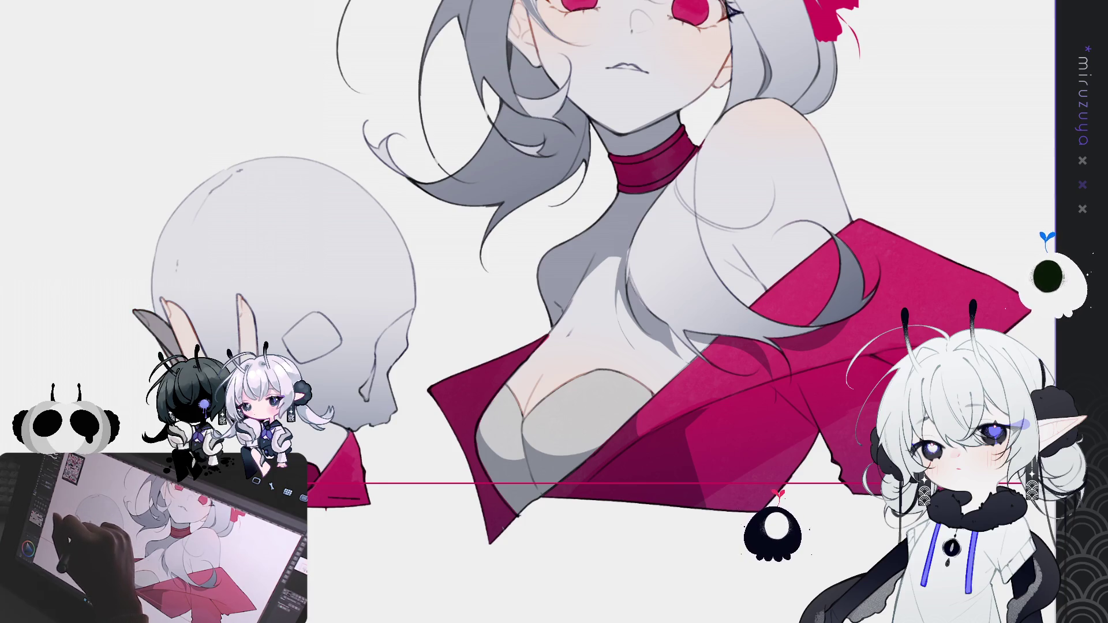
pyautogui.hotkey('ctrl', 'z')
pyautogui.hotkey('ctrl', 'd')
# Shade the top of the skull grey, then frame the tilted face and horns
pyautogui.moveTo(456, 159); pyautogui.dragTo(411, 239)
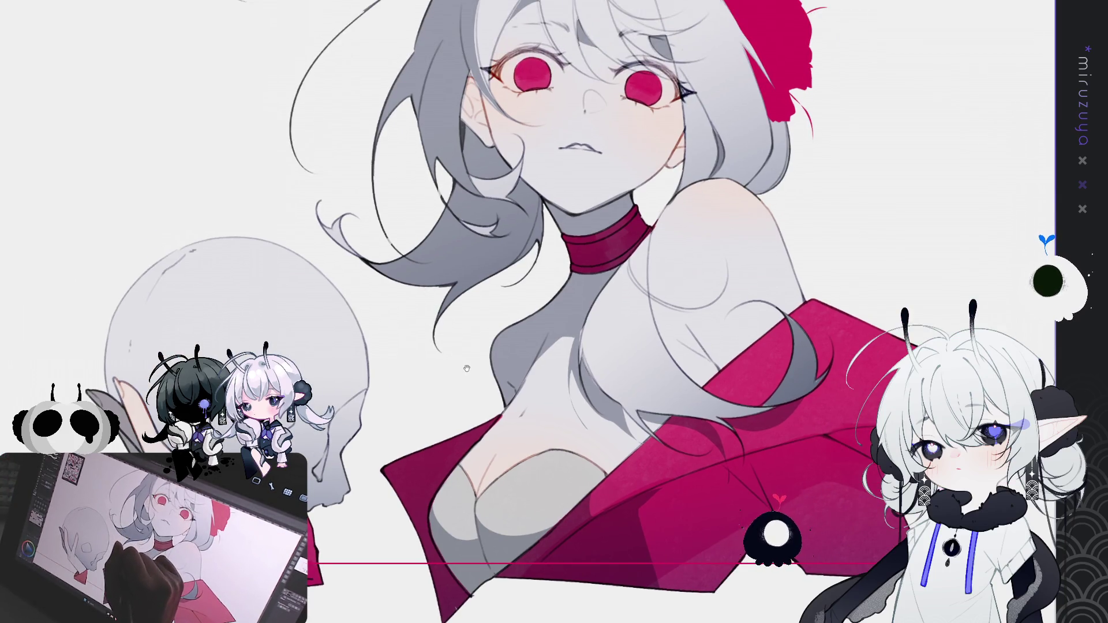
pyautogui.moveTo(461, 353)
pyautogui.mouseDown()
pyautogui.moveTo(506, 345)
pyautogui.moveTo(495, 338)
pyautogui.mouseUp()
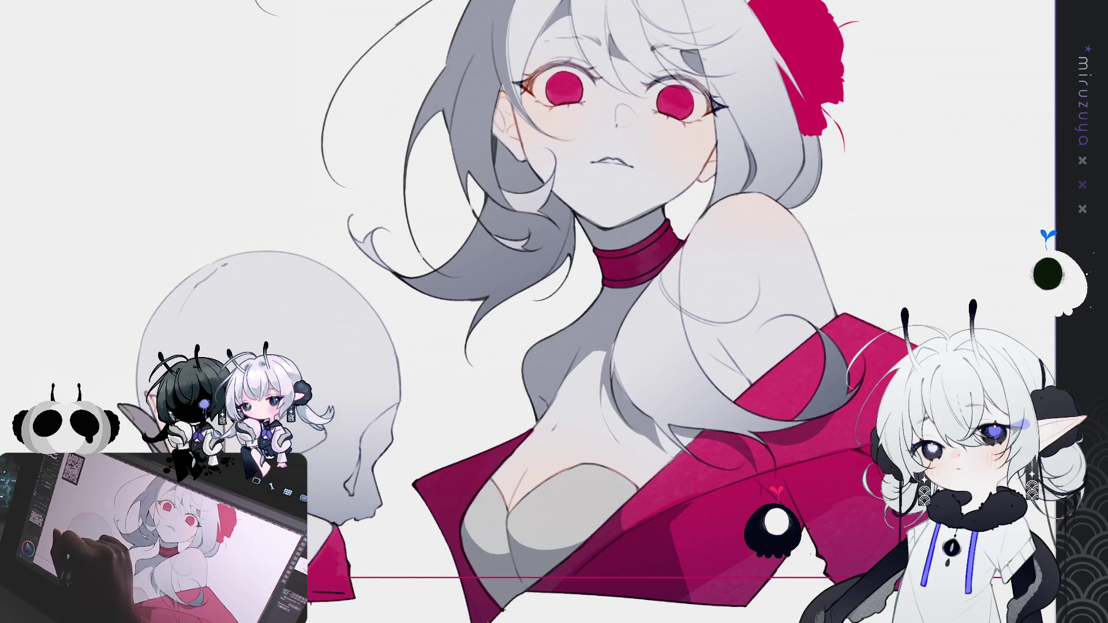
pyautogui.moveTo(194, 323)
pyautogui.mouseDown()
pyautogui.moveTo(232, 275)
pyautogui.moveTo(314, 247)
pyautogui.moveTo(161, 276)
pyautogui.moveTo(135, 398)
pyautogui.mouseUp()
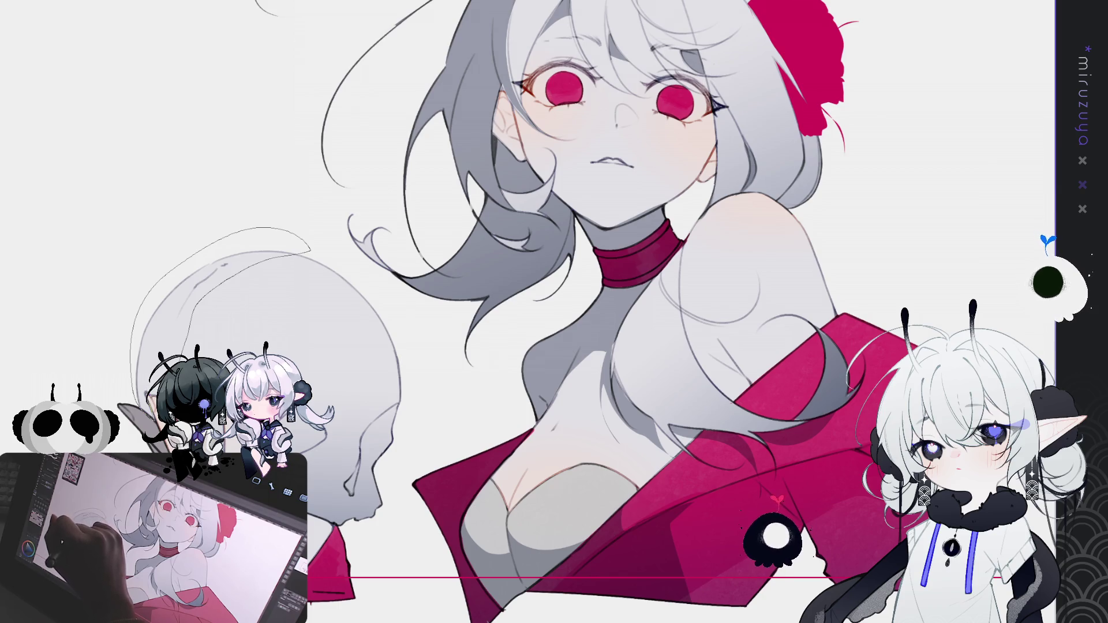
pyautogui.moveTo(136, 398); pyautogui.dragTo(144, 407)
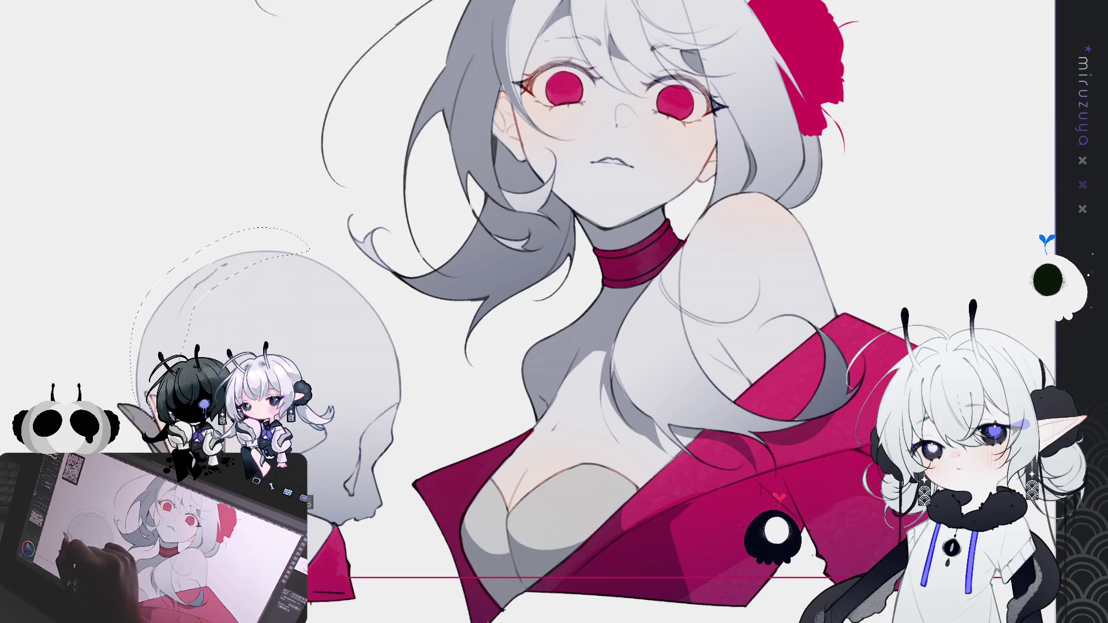
pyautogui.hotkey('alt', 'BackSpace')
pyautogui.hotkey('ctrl', 'd')
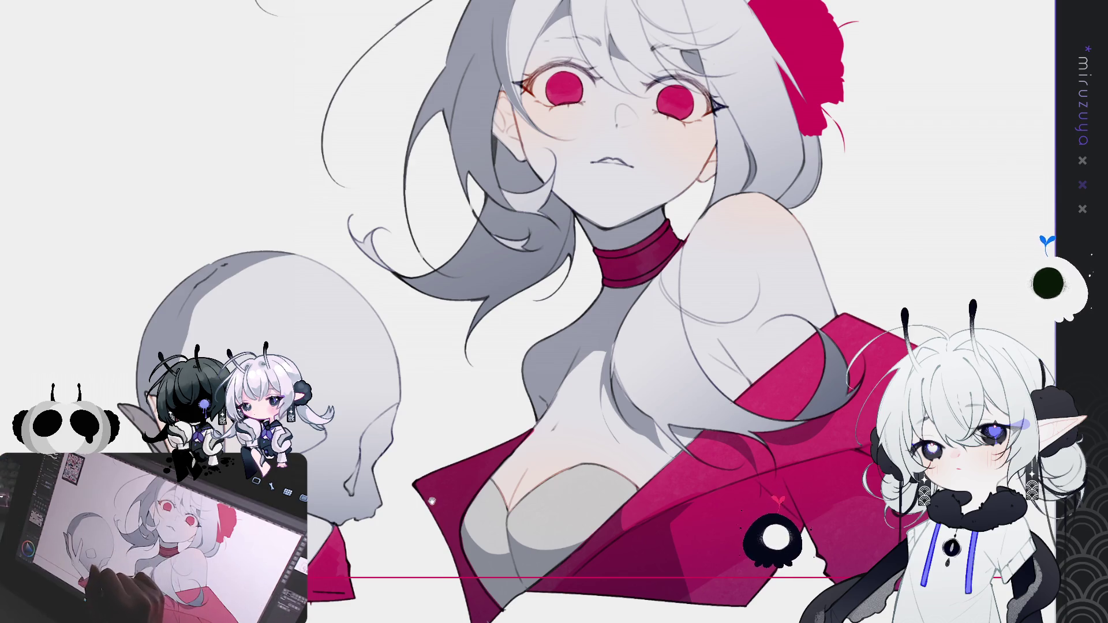
pyautogui.moveTo(356, 245); pyautogui.dragTo(363, 248)
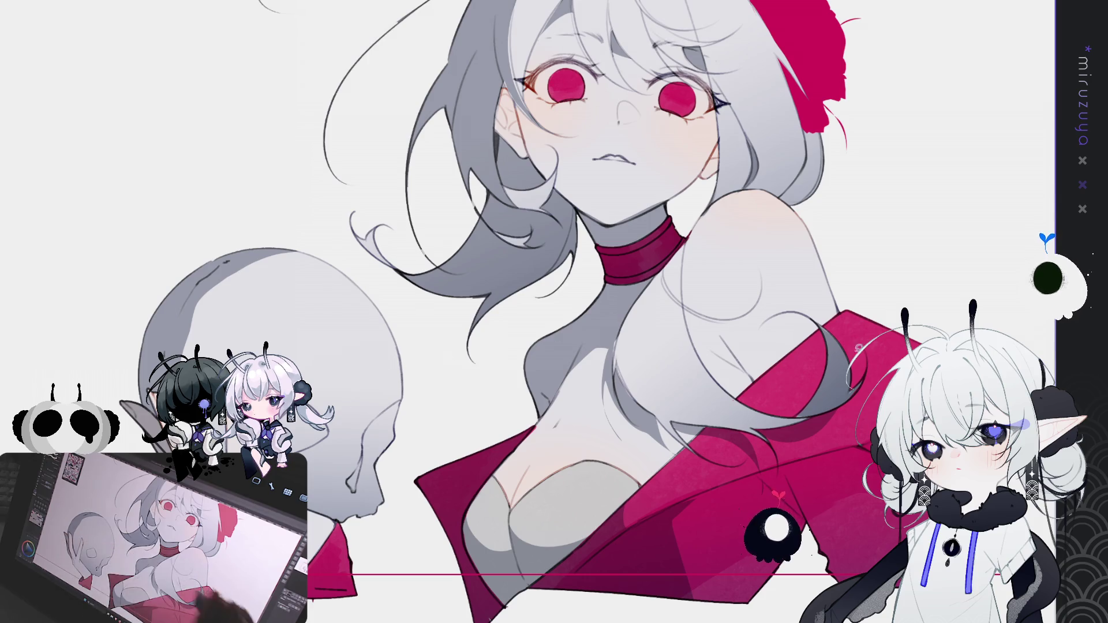
pyautogui.moveTo(1014, 443)
pyautogui.mouseDown()
pyautogui.moveTo(789, 469)
pyautogui.moveTo(814, 456)
pyautogui.moveTo(803, 536)
pyautogui.mouseUp()
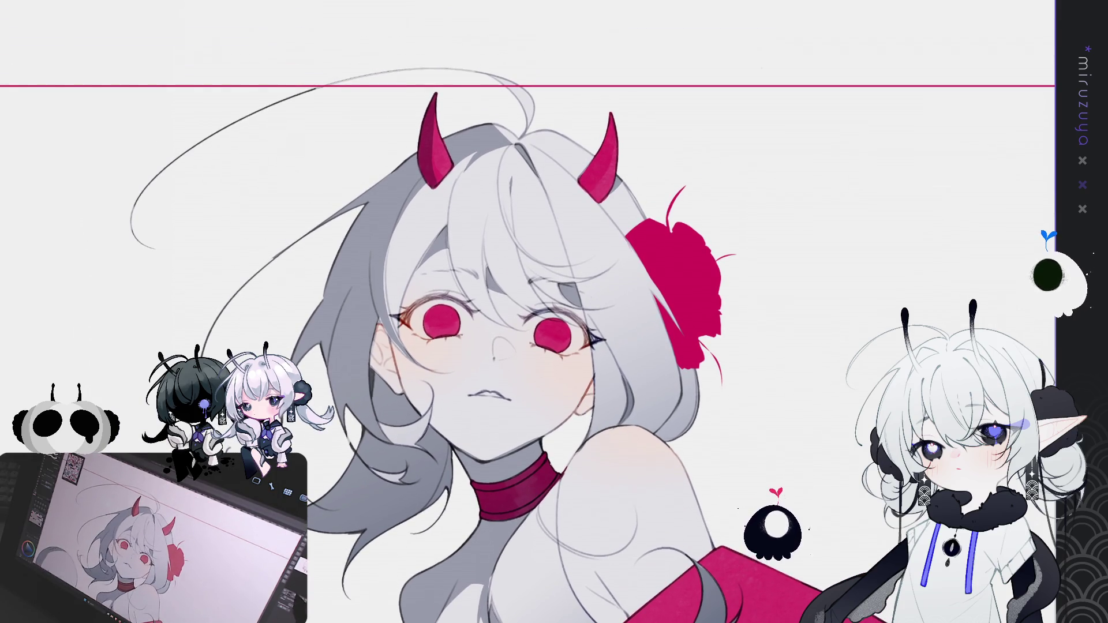
# Zoom in on the face and select patches from the left eye corner to the cheek
pyautogui.hotkey('ctrl', '+')
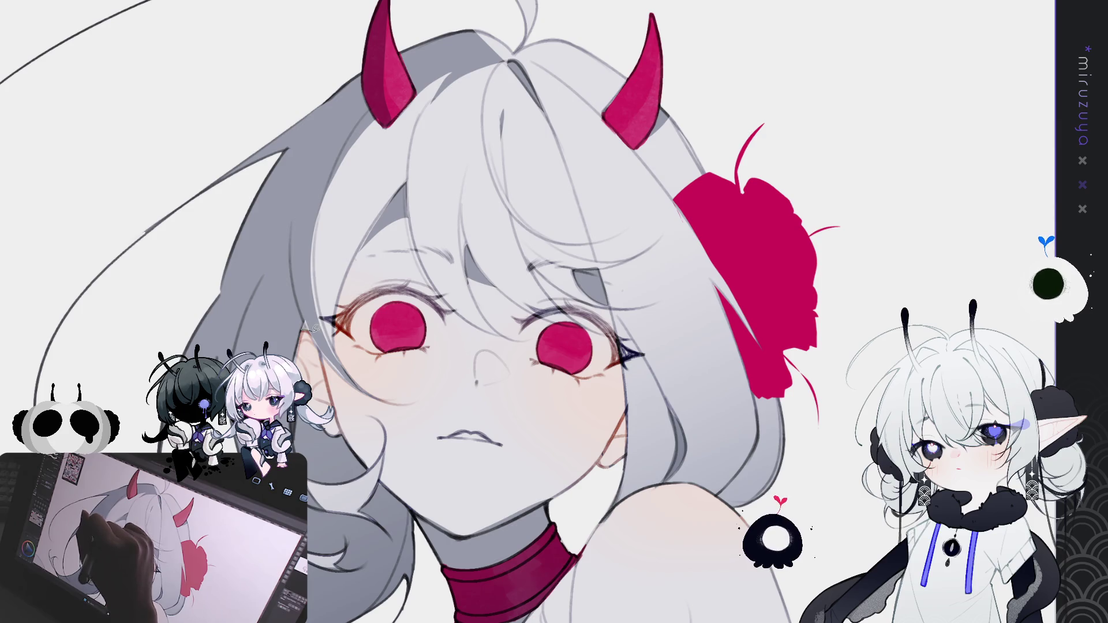
pyautogui.moveTo(312, 326); pyautogui.dragTo(354, 386)
pyautogui.click(386, 402)
pyautogui.hotkey('ctrl', 'd')
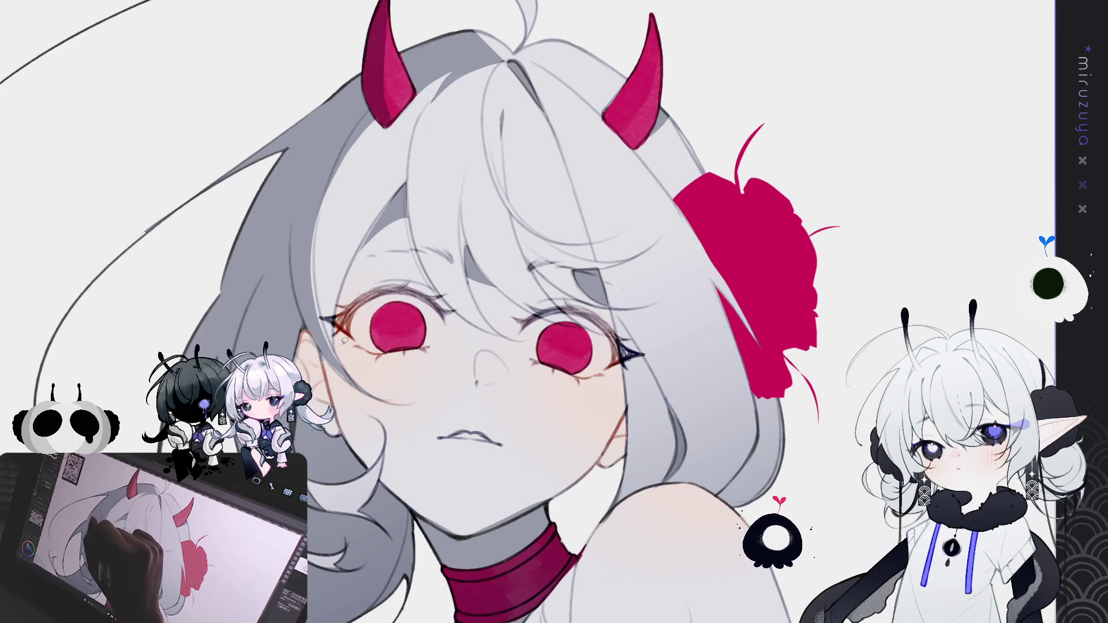
pyautogui.moveTo(358, 382); pyautogui.dragTo(326, 359)
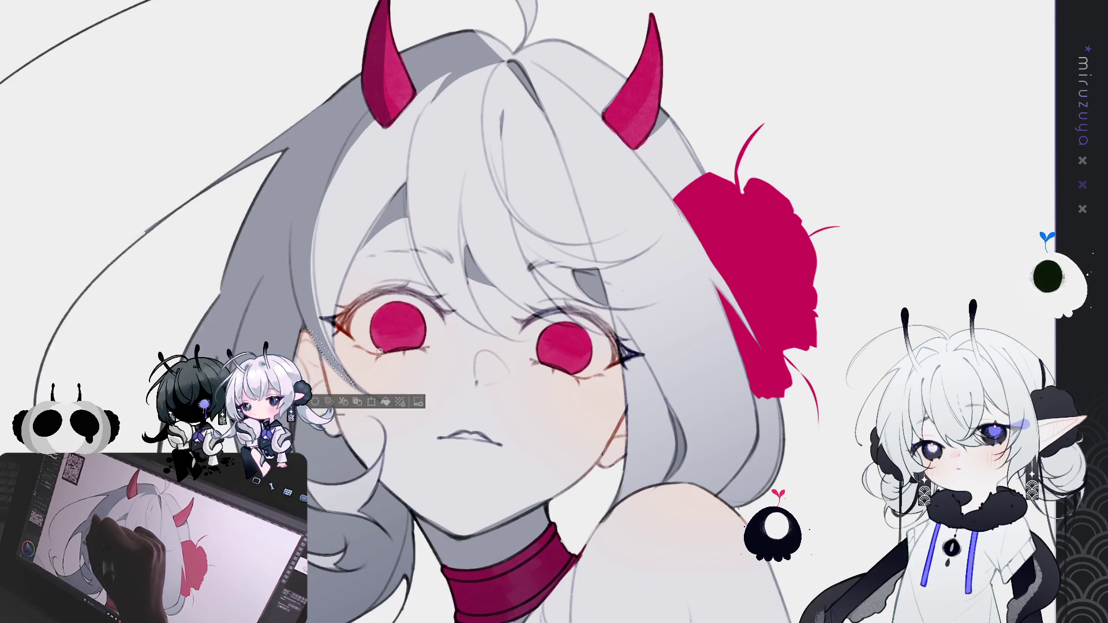
pyautogui.hotkey('ctrl', 'd')
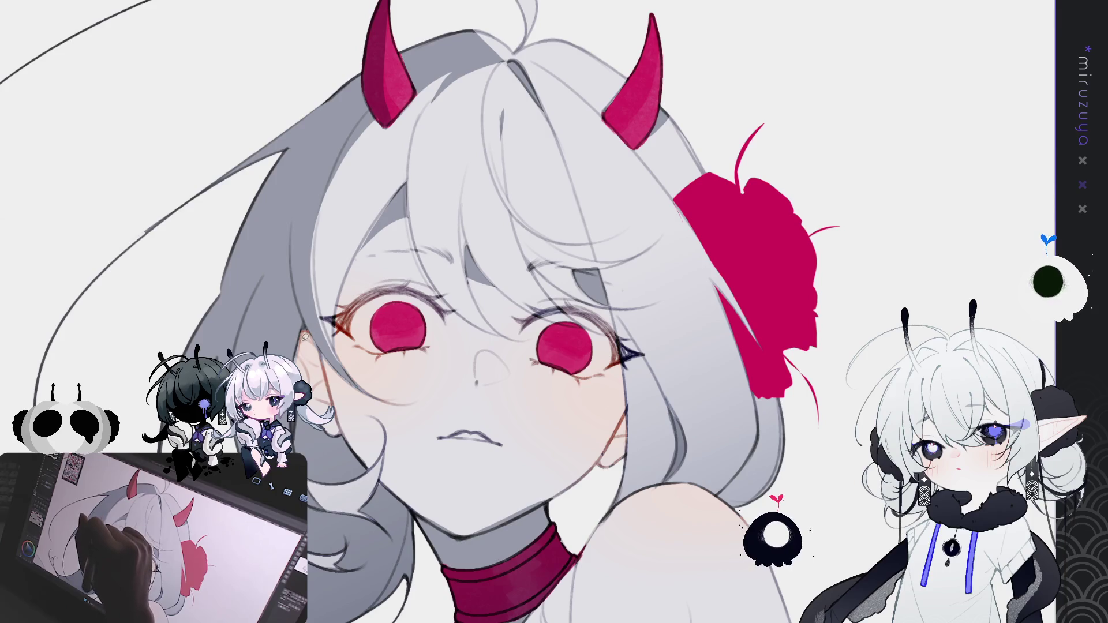
pyautogui.moveTo(346, 375); pyautogui.dragTo(316, 328)
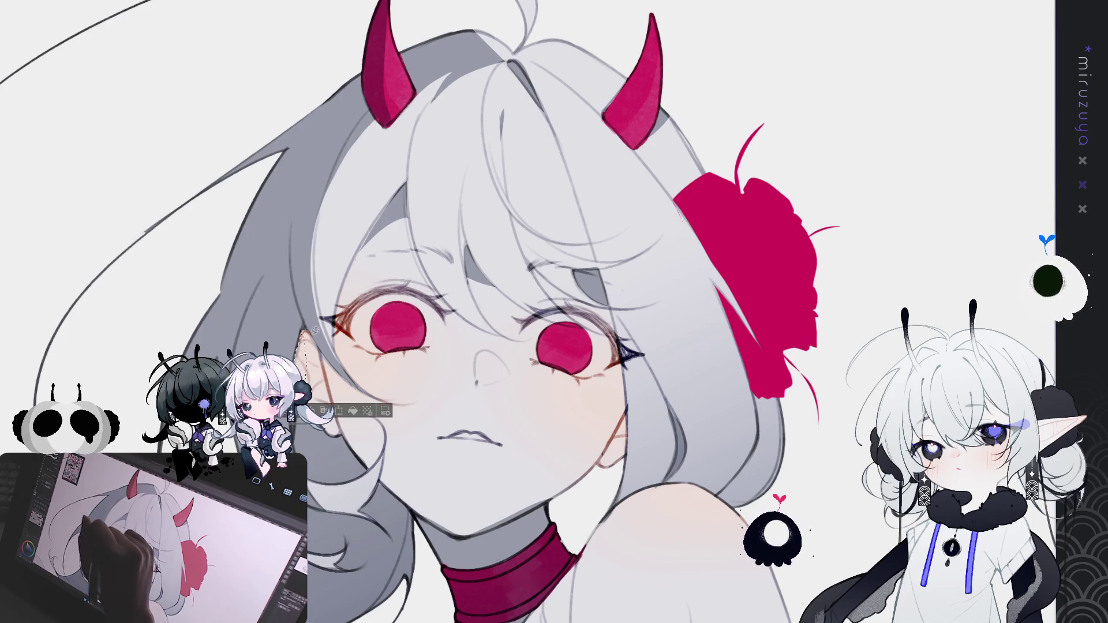
pyautogui.hotkey('ctrl', 'd')
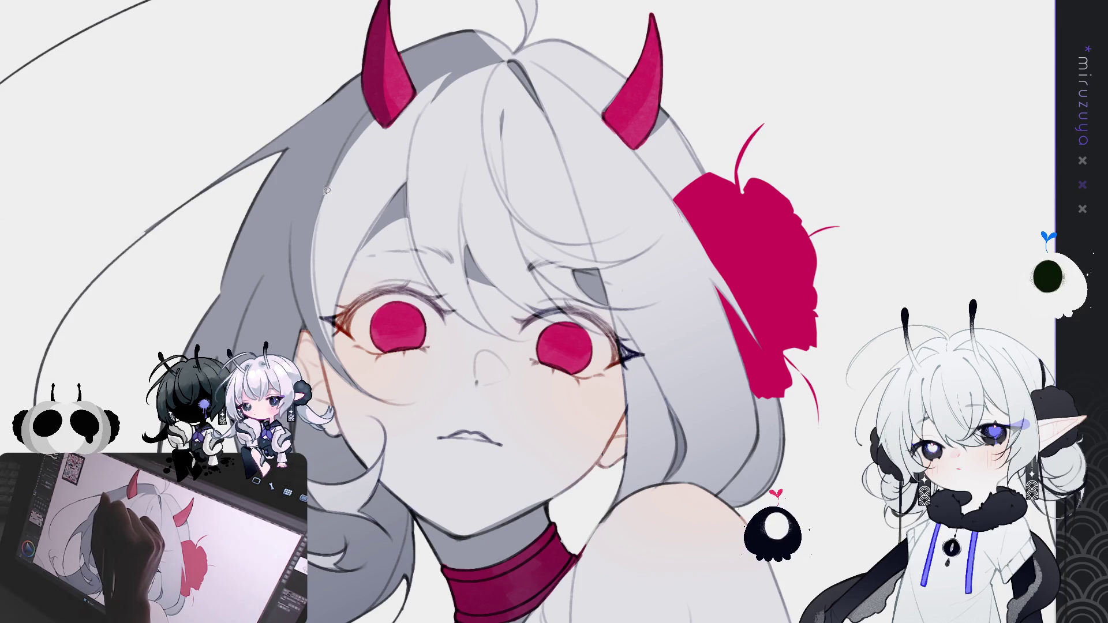
# Darken four stretches of the hair edge beside the left eye
pyautogui.moveTo(315, 255)
pyautogui.mouseDown()
pyautogui.moveTo(319, 314)
pyautogui.moveTo(346, 375)
pyautogui.moveTo(306, 300)
pyautogui.mouseUp()
pyautogui.click(375, 394)
pyautogui.hotkey('ctrl', 'd')
pyautogui.moveTo(324, 200); pyautogui.dragTo(316, 274)
pyautogui.click(370, 291)
pyautogui.hotkey('ctrl', 'd')
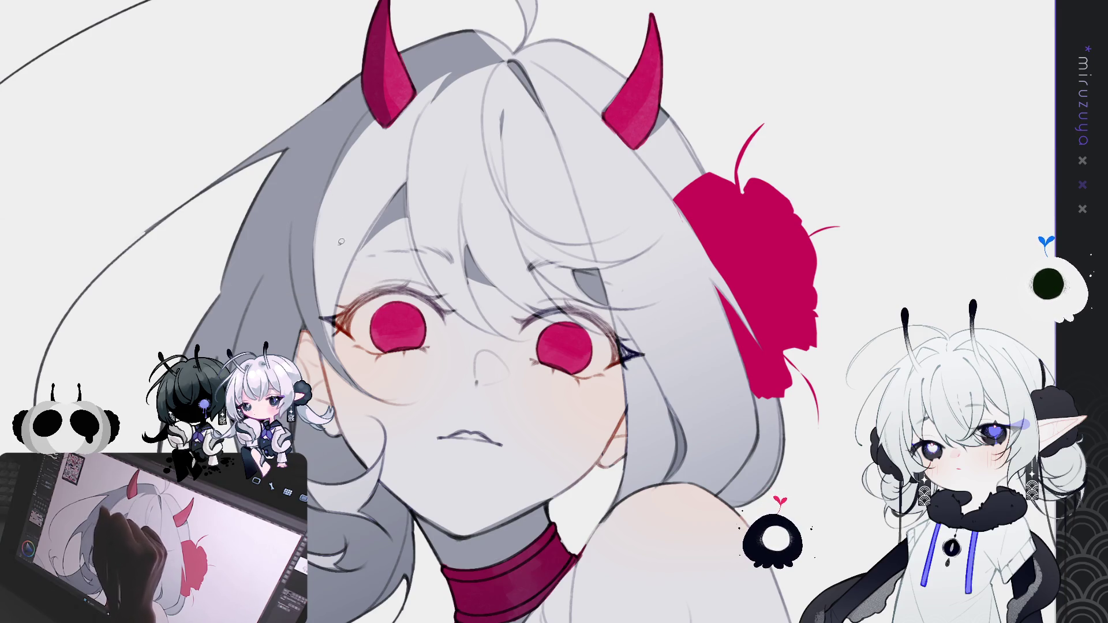
pyautogui.moveTo(321, 206)
pyautogui.mouseDown()
pyautogui.moveTo(316, 260)
pyautogui.moveTo(314, 231)
pyautogui.mouseUp()
pyautogui.click(368, 286)
pyautogui.hotkey('ctrl', 'd')
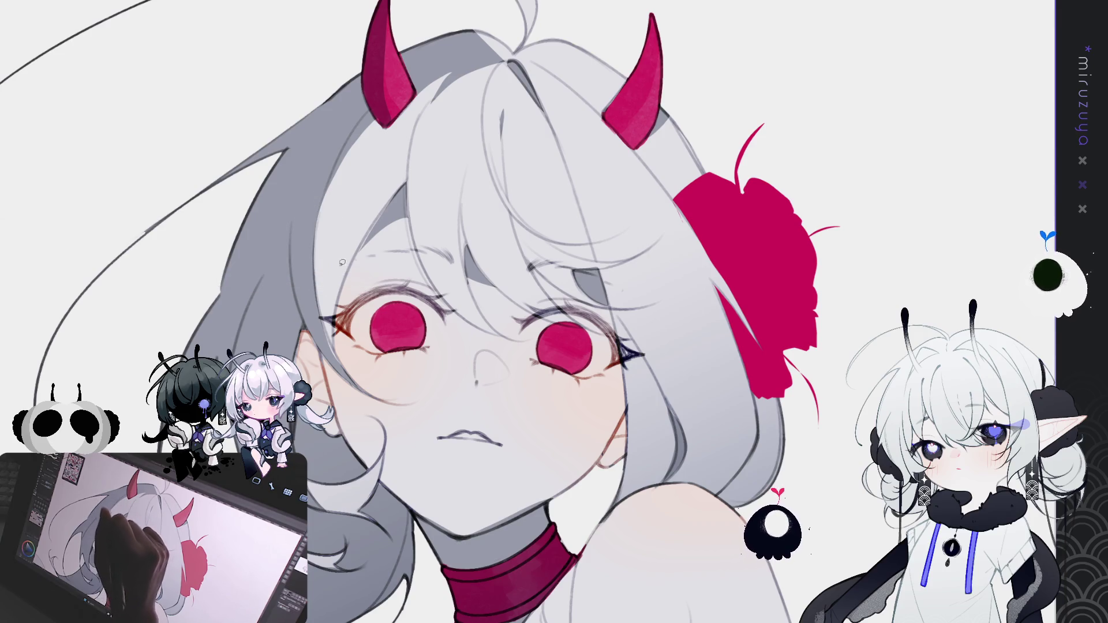
pyautogui.moveTo(318, 296)
pyautogui.mouseDown()
pyautogui.moveTo(344, 363)
pyautogui.moveTo(314, 306)
pyautogui.mouseUp()
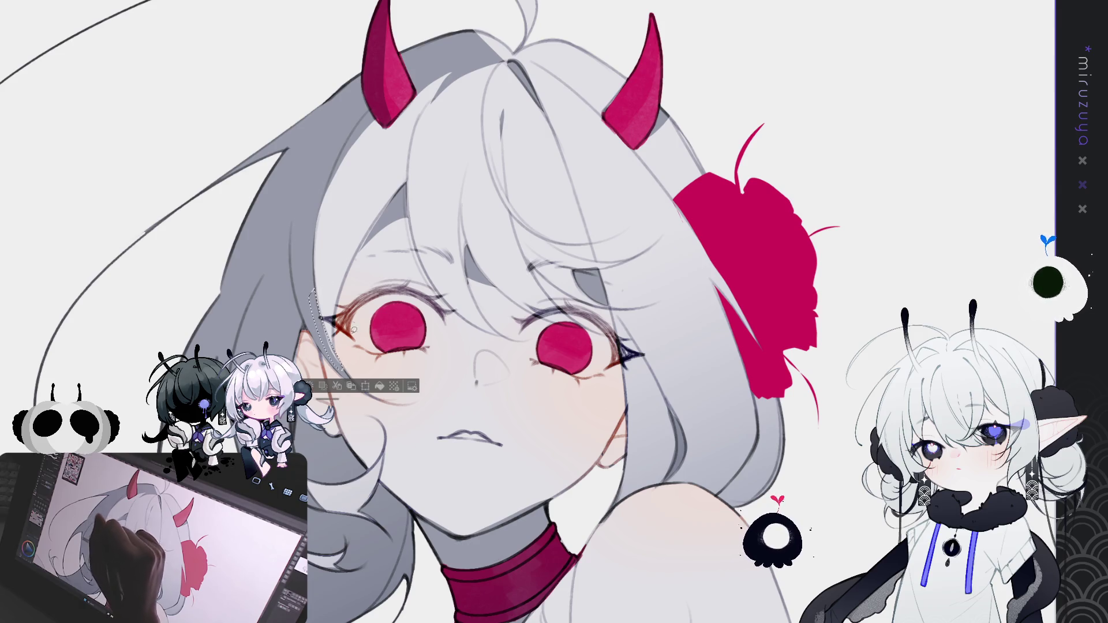
pyautogui.click(379, 385)
pyautogui.hotkey('ctrl', 'd')
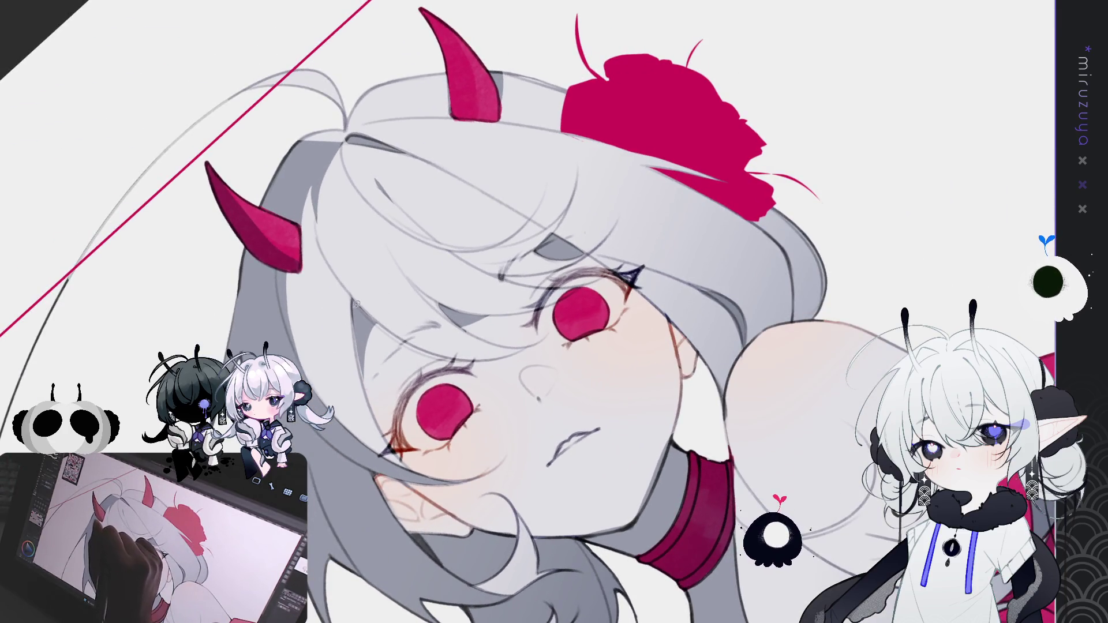
# Redraw a short stretch of the face contour and tidy a thin sliver along the hair
pyautogui.moveTo(352, 338); pyautogui.dragTo(363, 374)
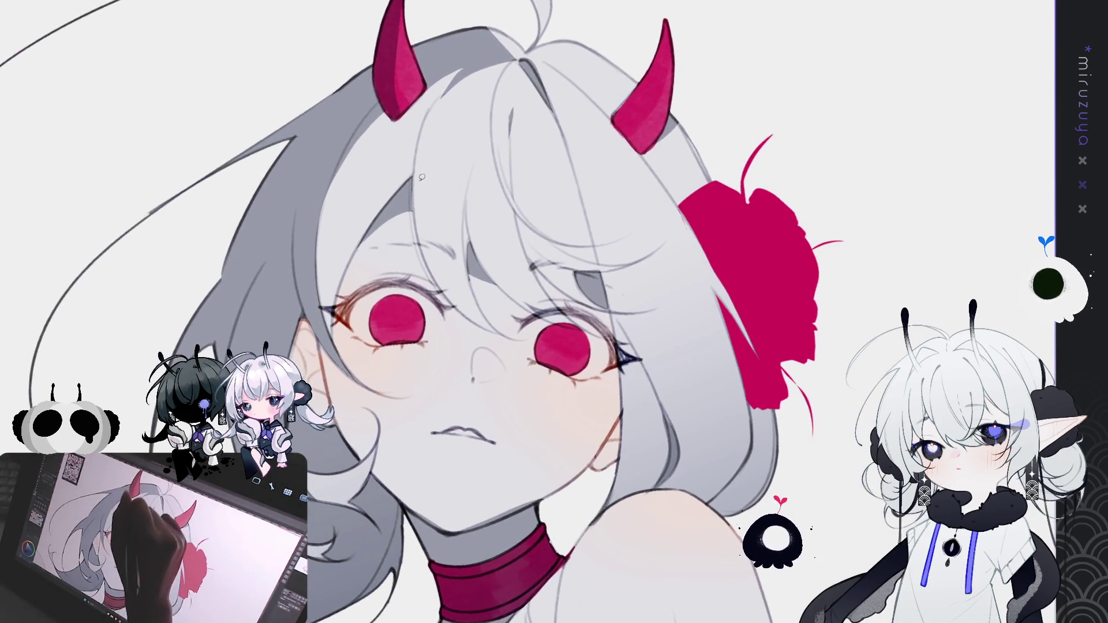
pyautogui.moveTo(407, 199); pyautogui.dragTo(413, 206)
pyautogui.click(418, 179)
pyautogui.click(416, 183)
pyautogui.click(478, 196)
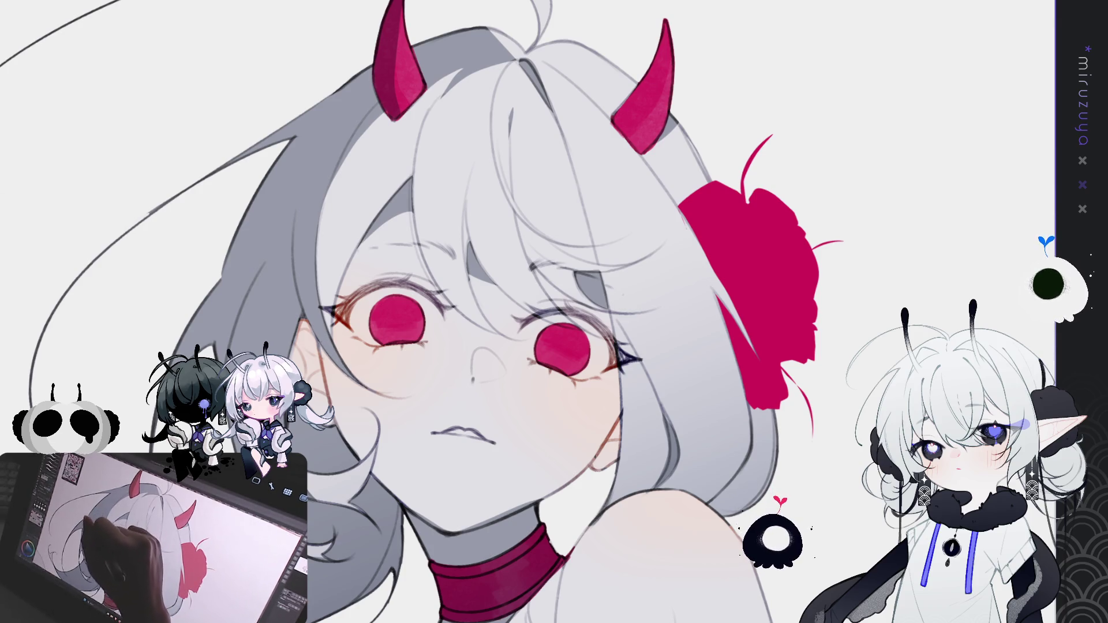
pyautogui.scroll(-2, 436, 497)
# Fit the whole illustration in the window, then add lighter red shading to the right horn
pyautogui.hotkey('ctrl', '0')
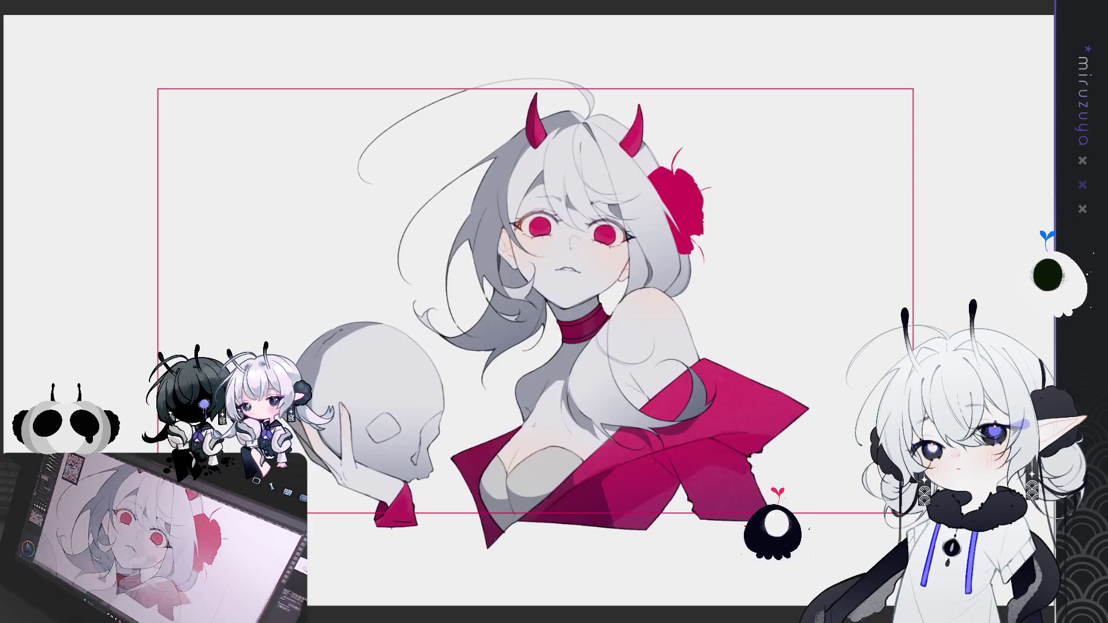
pyautogui.scroll(4, 554, 312)
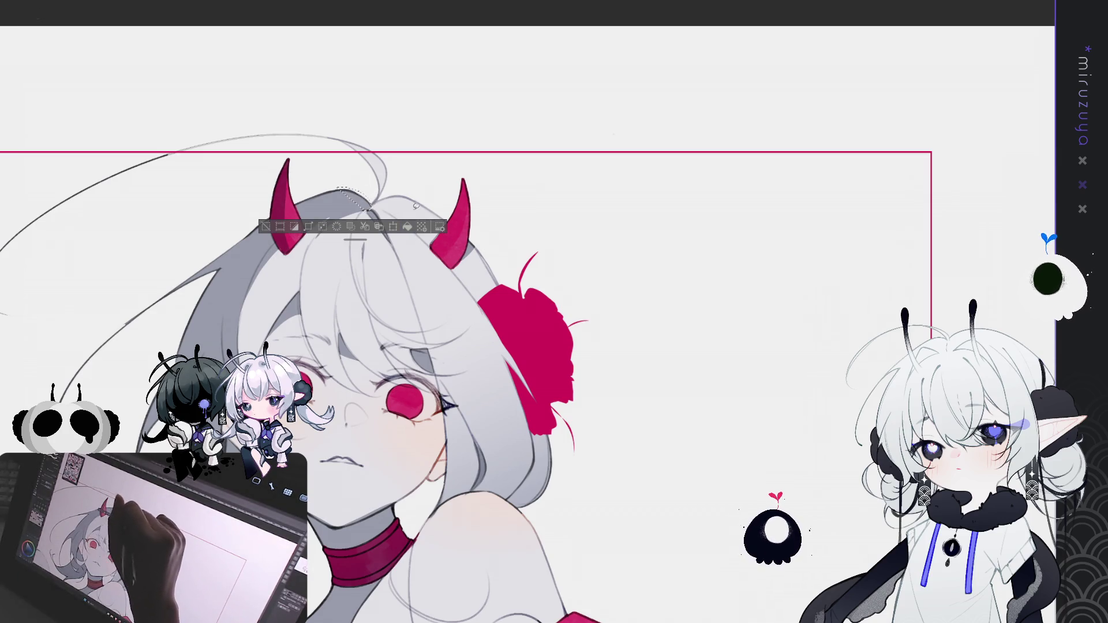
pyautogui.hotkey('ctrl', '0')
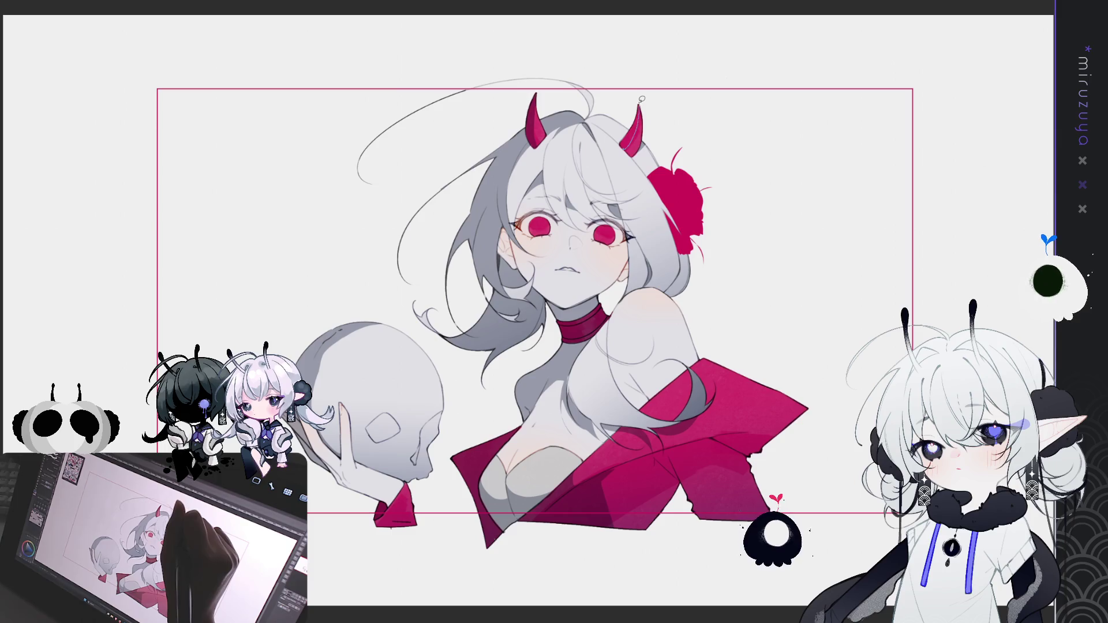
pyautogui.moveTo(637, 104); pyautogui.dragTo(635, 108)
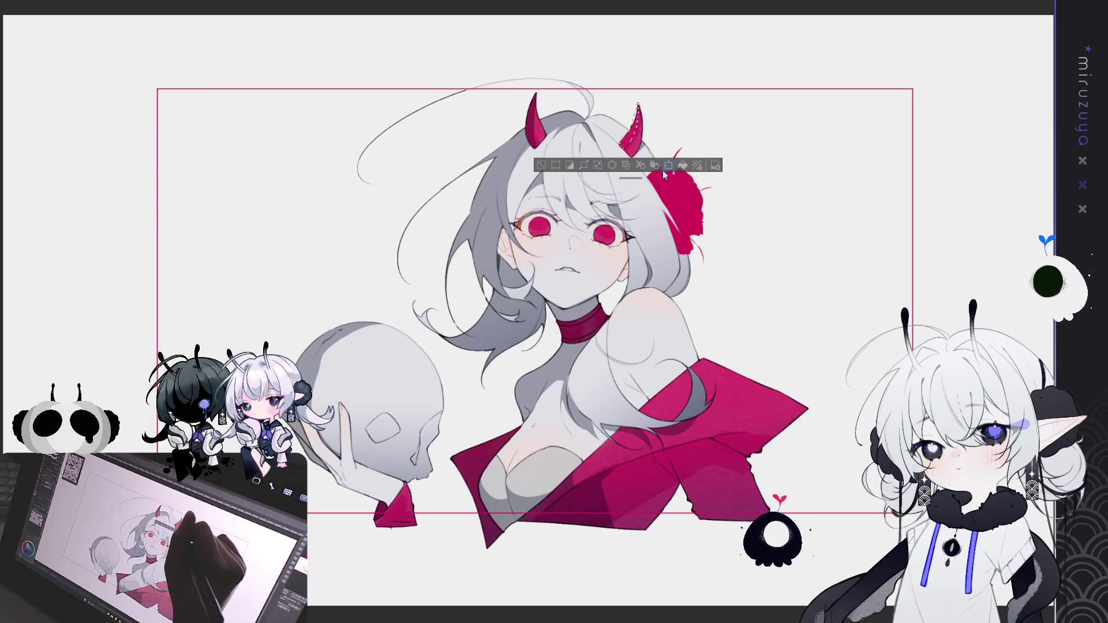
pyautogui.click(683, 158)
pyautogui.scroll(4, 746, 122)
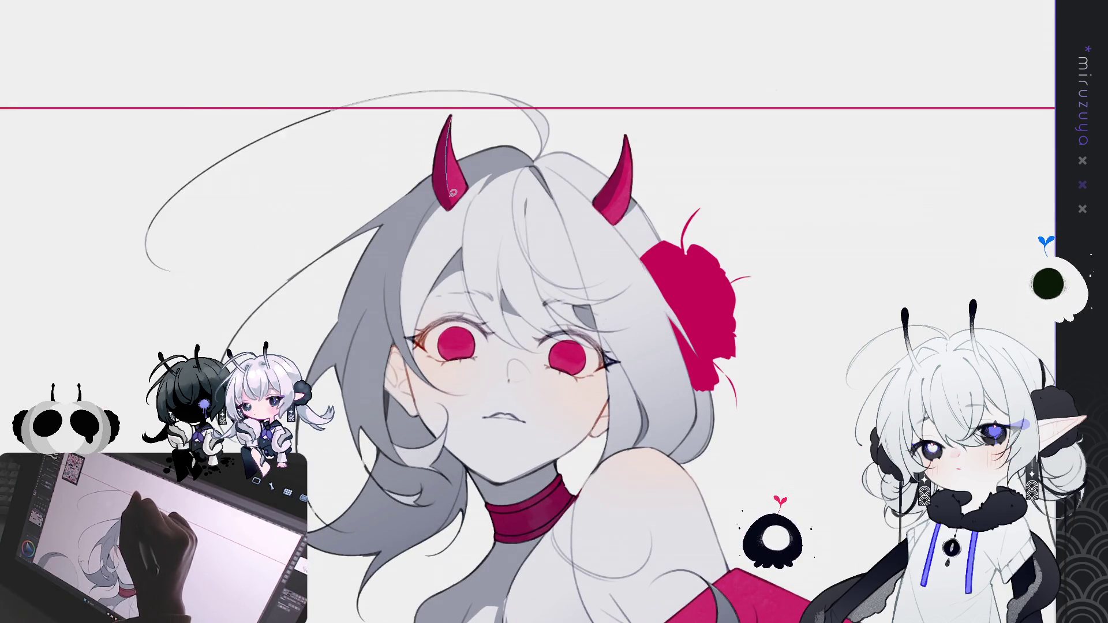
# Refine the left horn's edge with a lasso, then fit the full illustration in the window
pyautogui.moveTo(457, 165); pyautogui.dragTo(453, 191)
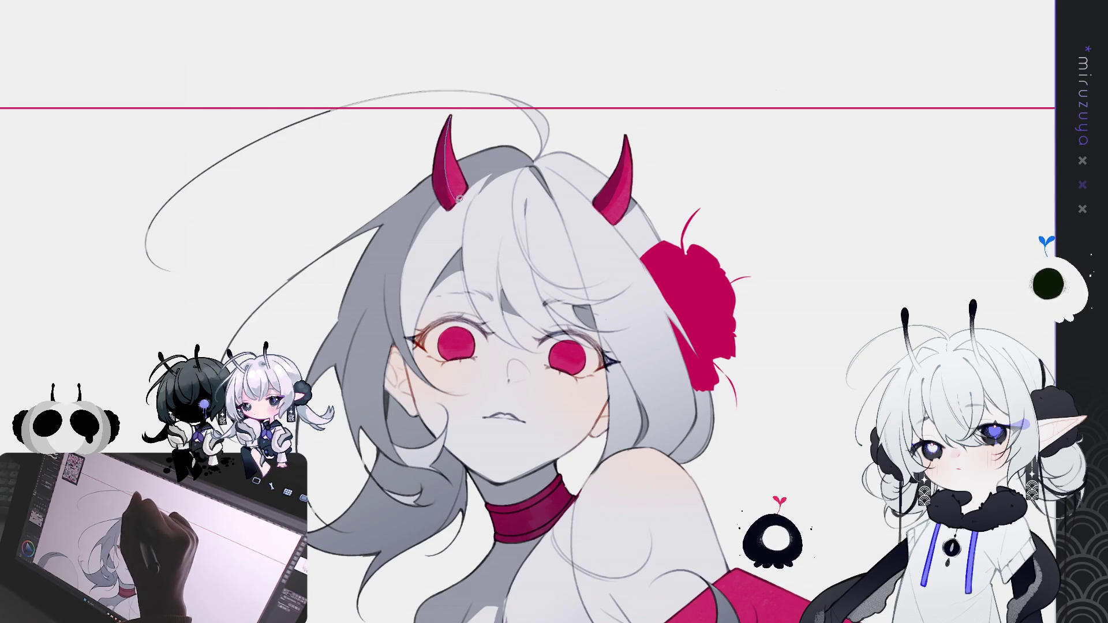
pyautogui.moveTo(460, 197); pyautogui.dragTo(447, 140)
pyautogui.hotkey('ctrl', 'd')
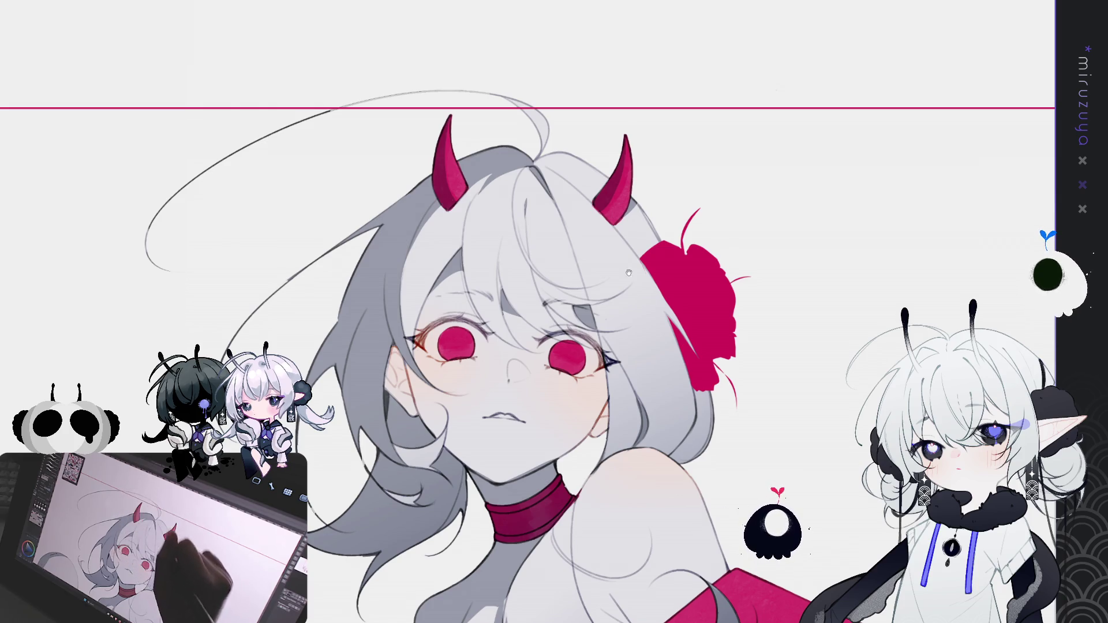
pyautogui.moveTo(705, 406)
pyautogui.mouseDown()
pyautogui.moveTo(645, 145)
pyautogui.moveTo(628, 151)
pyautogui.mouseUp()
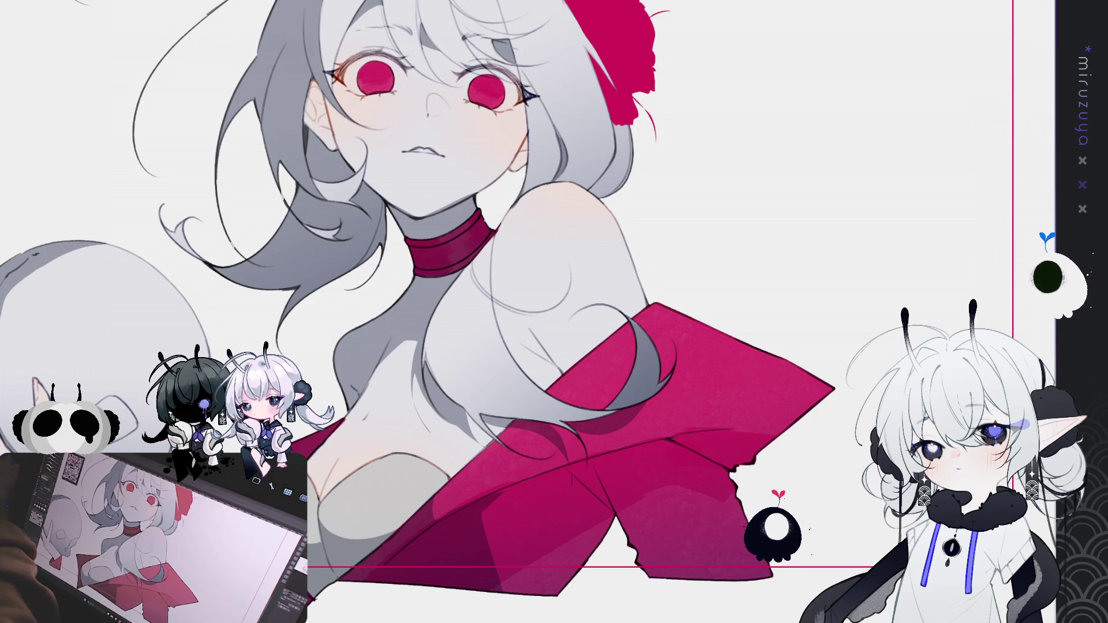
pyautogui.hotkey('ctrl', '0')
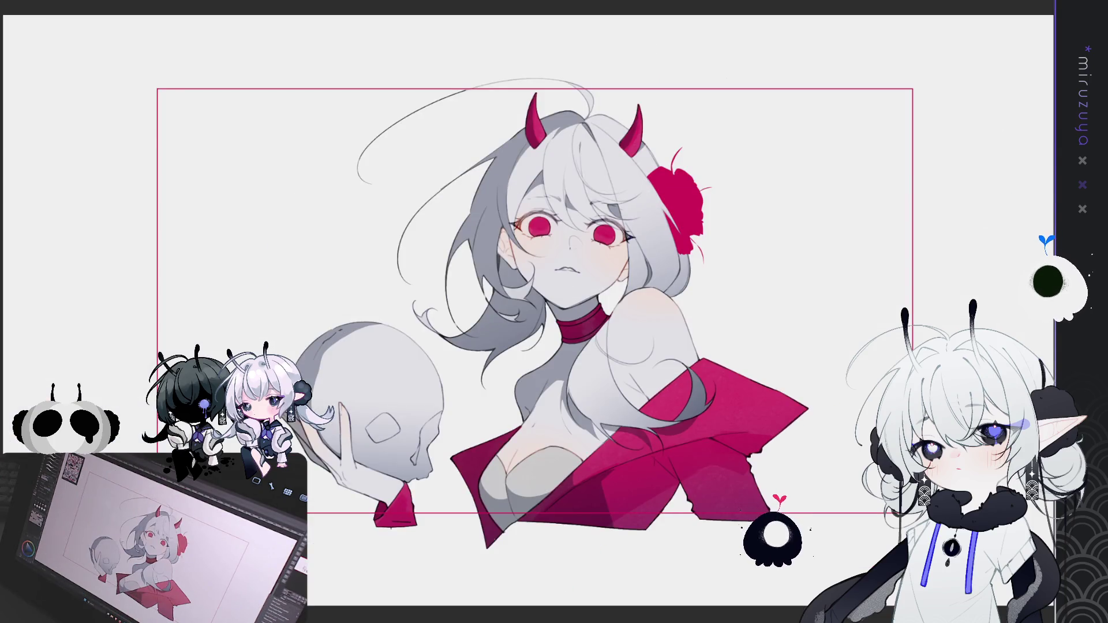
pyautogui.hotkey('ctrl', 'shift', 'a')
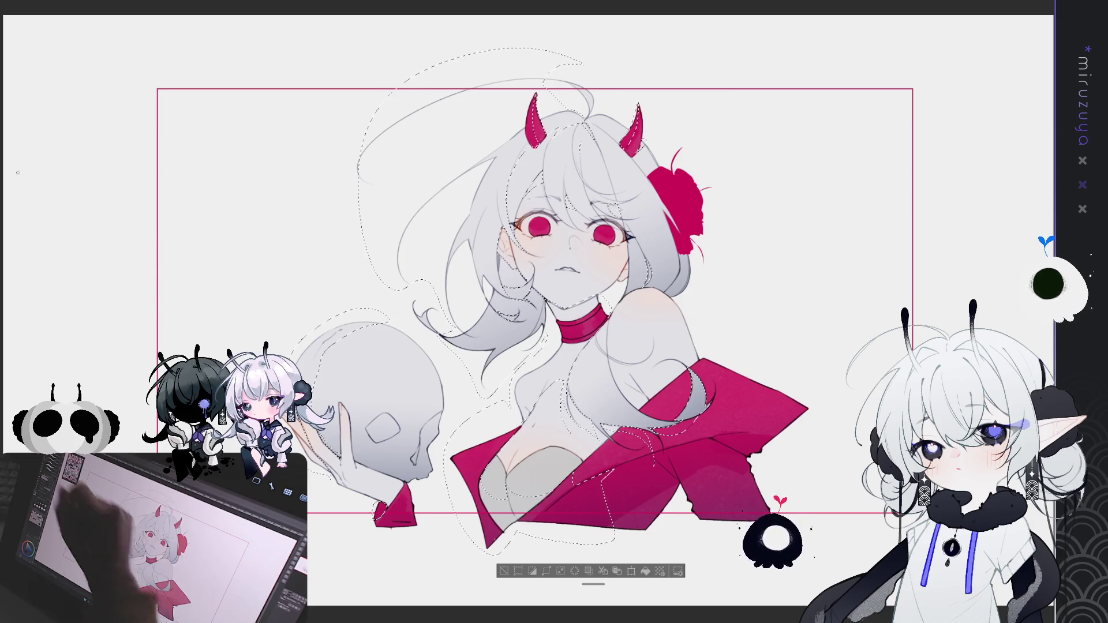
# Airbrush grey shading over the hair's top and left side, neck, upper chest and cheek, then deselect
pyautogui.moveTo(223, 92); pyautogui.dragTo(98, 119)
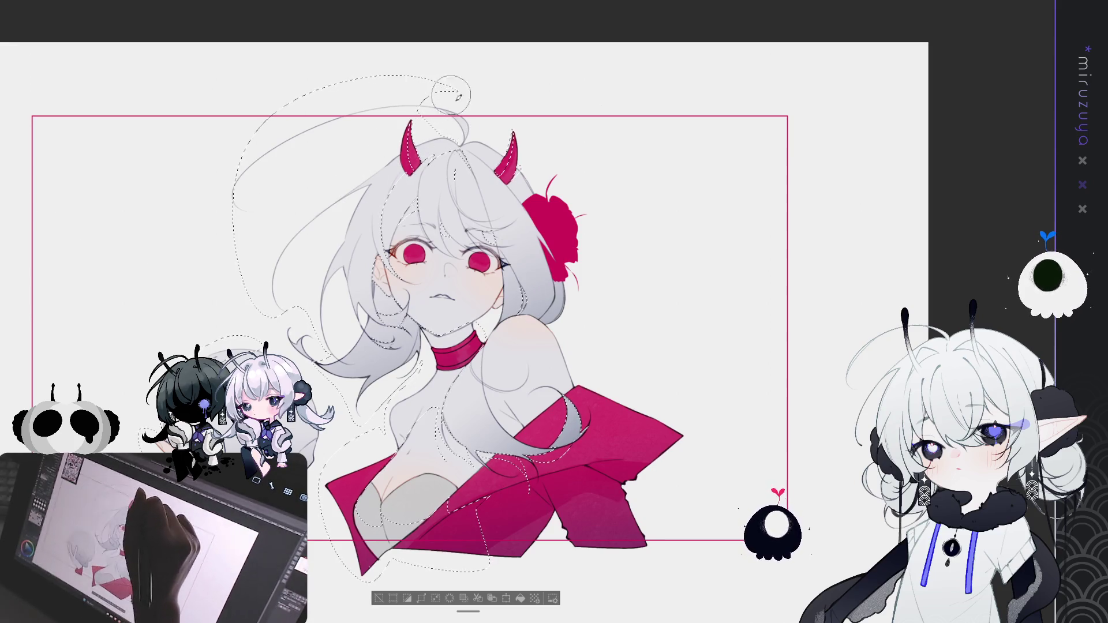
pyautogui.moveTo(430, 153)
pyautogui.mouseDown()
pyautogui.moveTo(442, 138)
pyautogui.moveTo(462, 156)
pyautogui.moveTo(418, 190)
pyautogui.moveTo(385, 151)
pyautogui.moveTo(375, 277)
pyautogui.moveTo(412, 358)
pyautogui.moveTo(383, 375)
pyautogui.moveTo(347, 369)
pyautogui.moveTo(326, 346)
pyautogui.mouseUp()
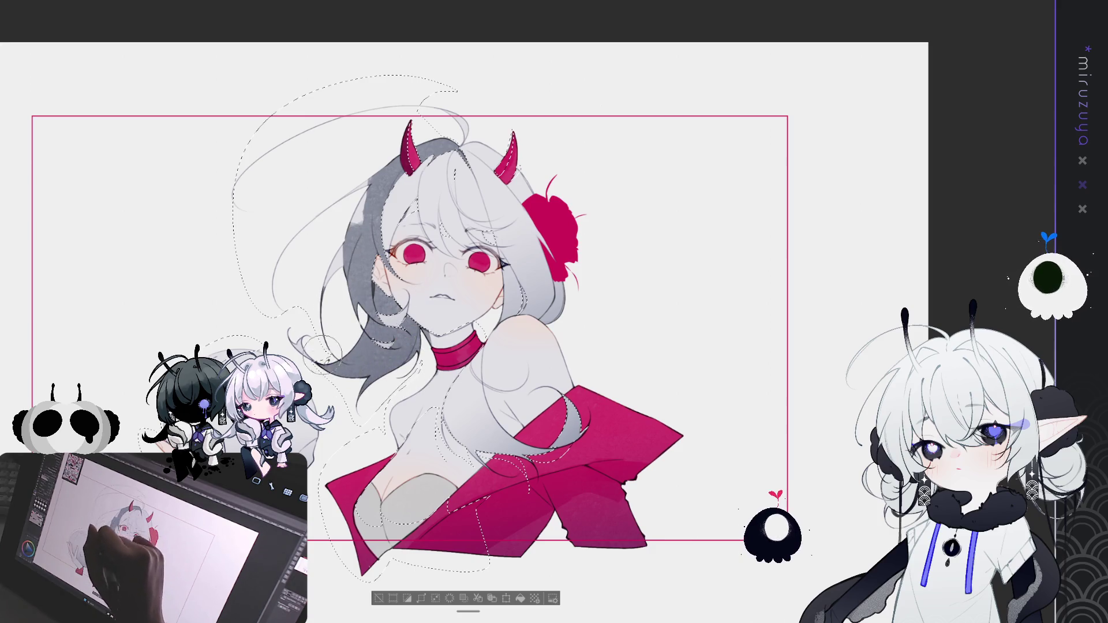
pyautogui.moveTo(323, 277); pyautogui.dragTo(363, 199)
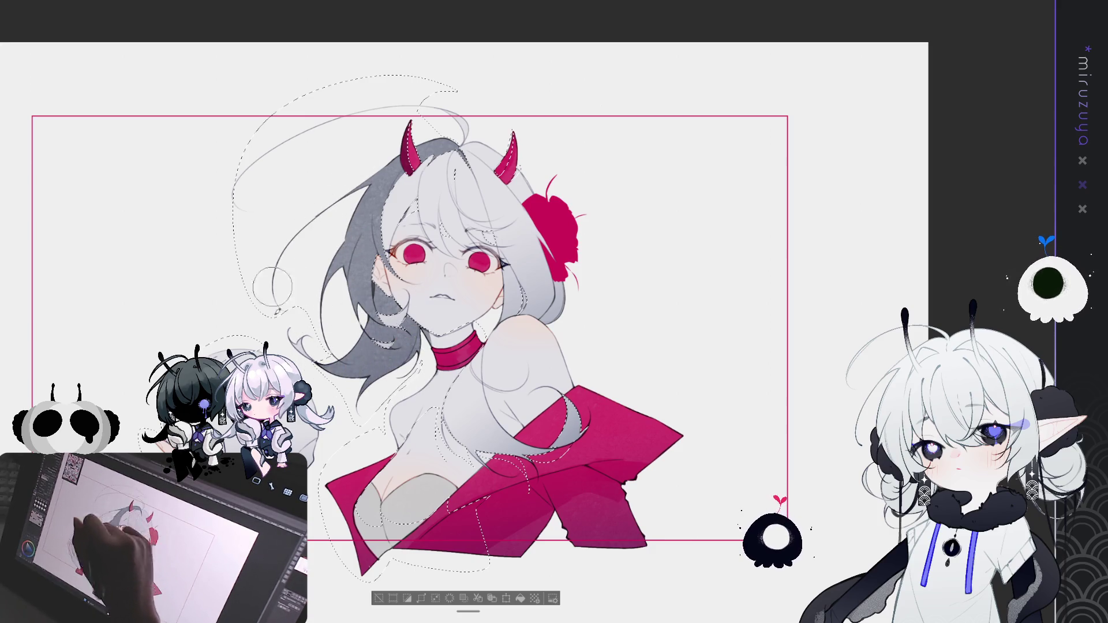
pyautogui.moveTo(430, 320)
pyautogui.mouseDown()
pyautogui.moveTo(455, 375)
pyautogui.moveTo(467, 358)
pyautogui.moveTo(439, 416)
pyautogui.moveTo(369, 487)
pyautogui.moveTo(346, 554)
pyautogui.moveTo(360, 516)
pyautogui.moveTo(438, 537)
pyautogui.moveTo(468, 519)
pyautogui.moveTo(490, 549)
pyautogui.moveTo(538, 430)
pyautogui.moveTo(553, 438)
pyautogui.moveTo(569, 407)
pyautogui.moveTo(548, 470)
pyautogui.moveTo(456, 442)
pyautogui.mouseUp()
pyautogui.moveTo(465, 381)
pyautogui.mouseDown()
pyautogui.moveTo(519, 283)
pyautogui.moveTo(475, 303)
pyautogui.moveTo(441, 234)
pyautogui.moveTo(404, 248)
pyautogui.moveTo(502, 242)
pyautogui.moveTo(500, 199)
pyautogui.mouseUp()
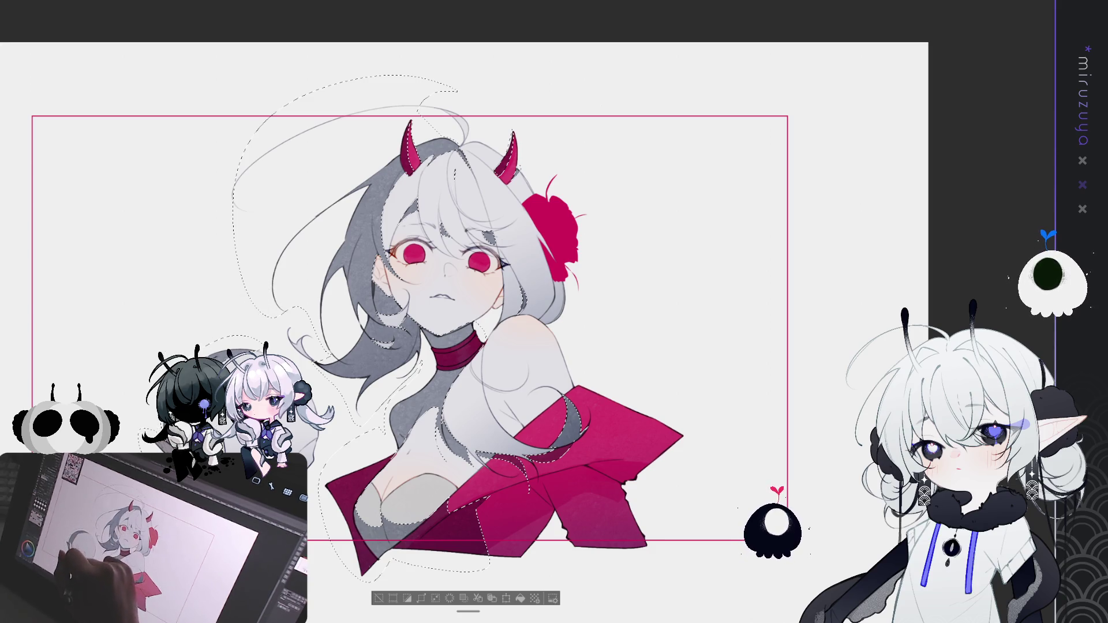
pyautogui.hotkey('ctrl', 'd')
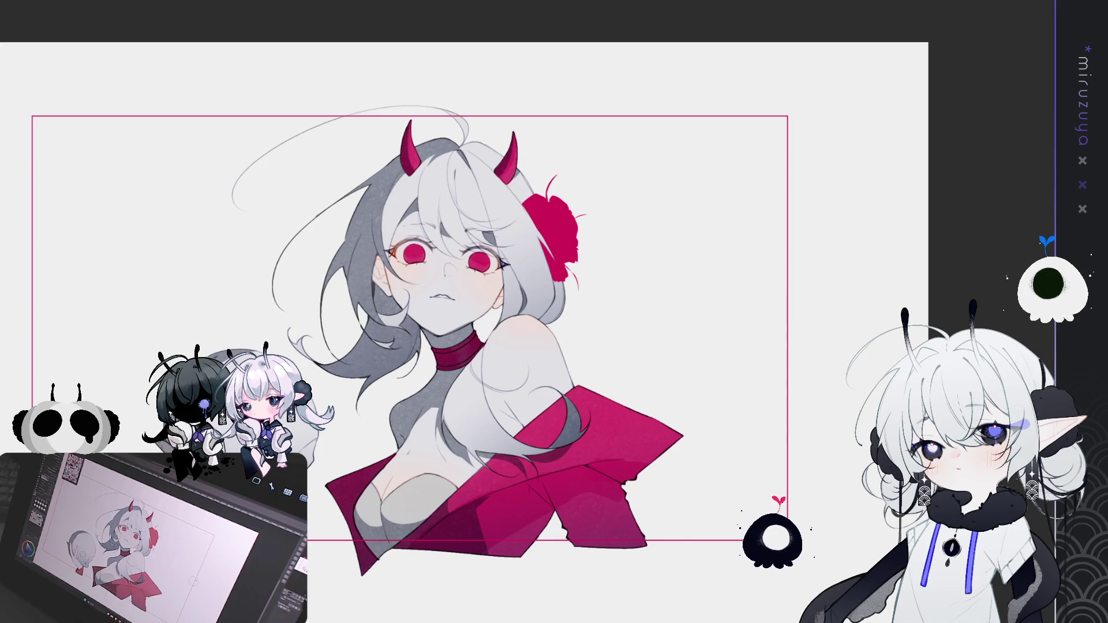
# Zoom in one step so the face, choker and pink wrap fill the view
pyautogui.hotkey('ctrl', '+')
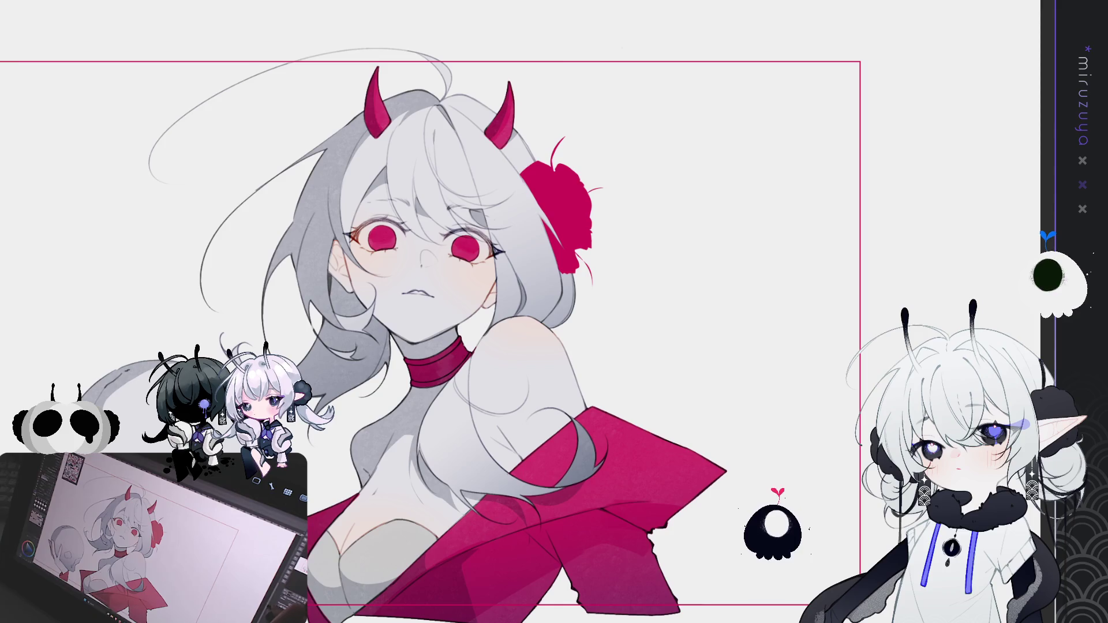
pyautogui.scroll(5, 346, 138)
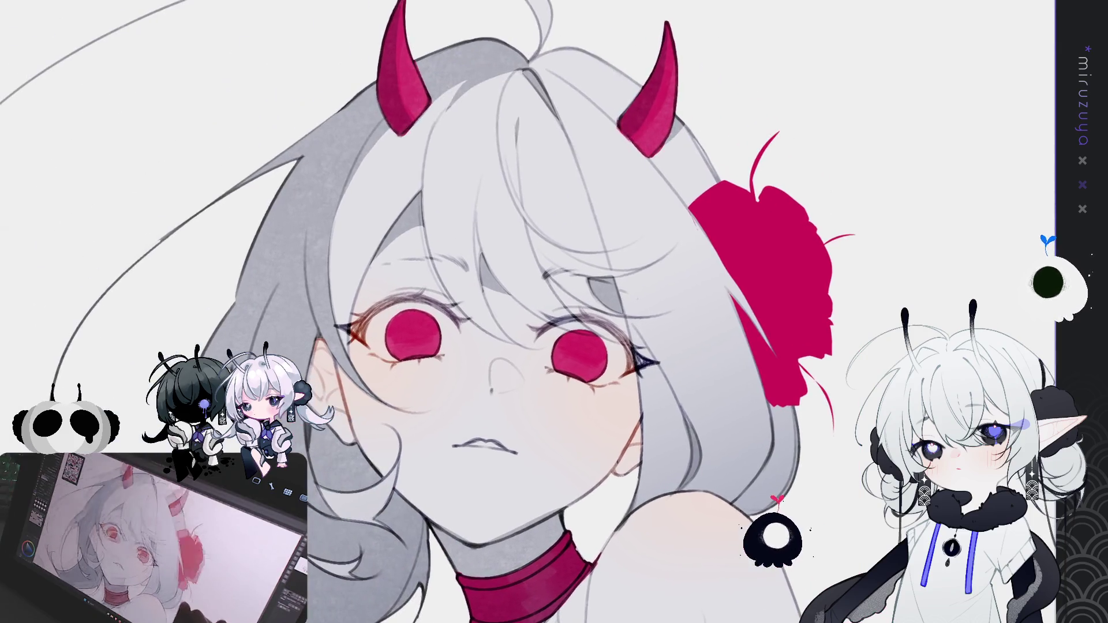
# Zoom and rotate the view to examine the upper face from several tilted angles
pyautogui.scroll(-3, 462, 312)
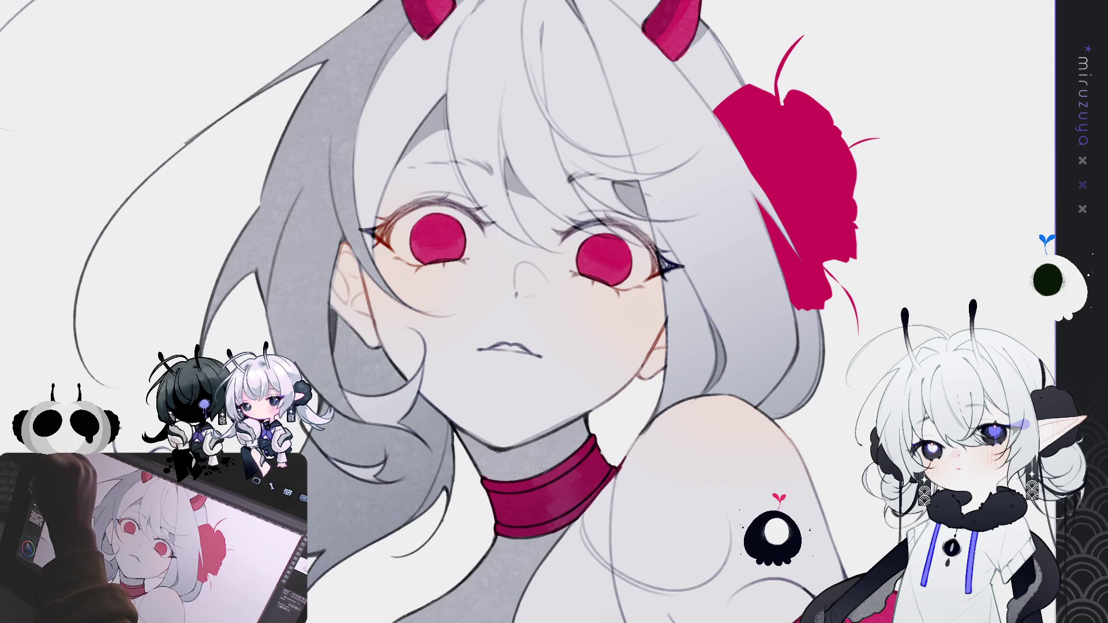
pyautogui.moveTo(808, 312); pyautogui.dragTo(716, 115)
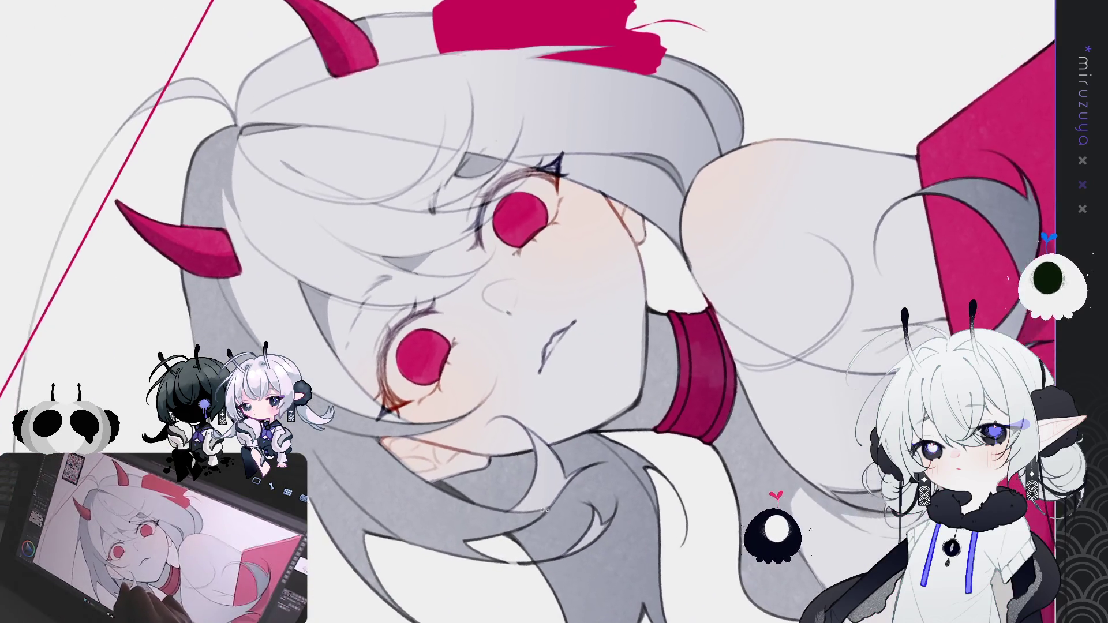
pyautogui.moveTo(519, 289); pyautogui.dragTo(614, 231)
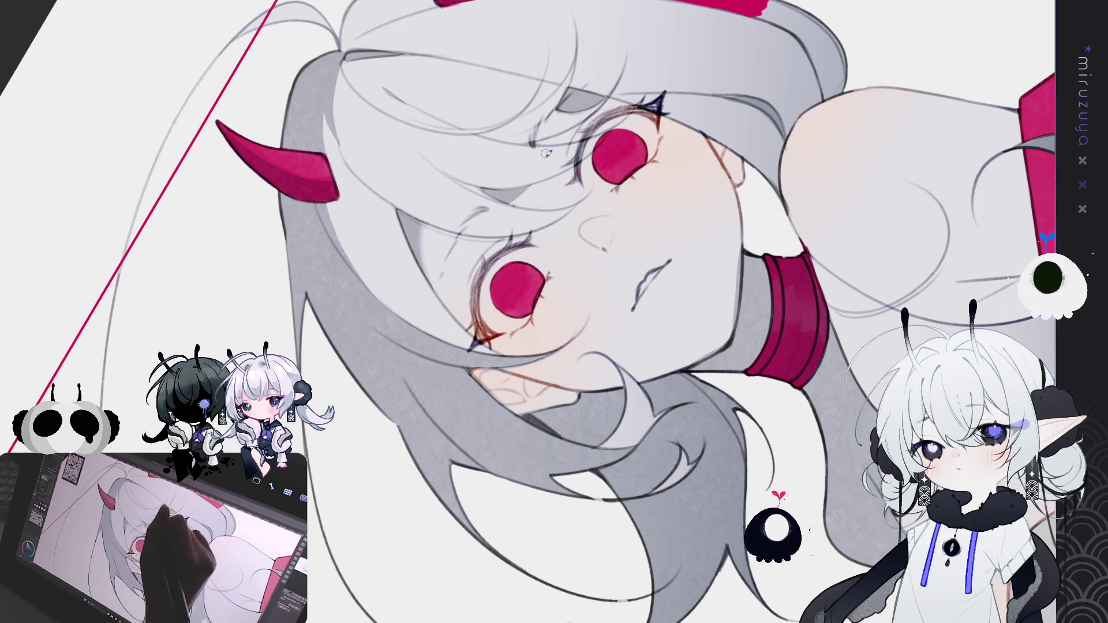
pyautogui.moveTo(643, 138); pyautogui.dragTo(643, 316)
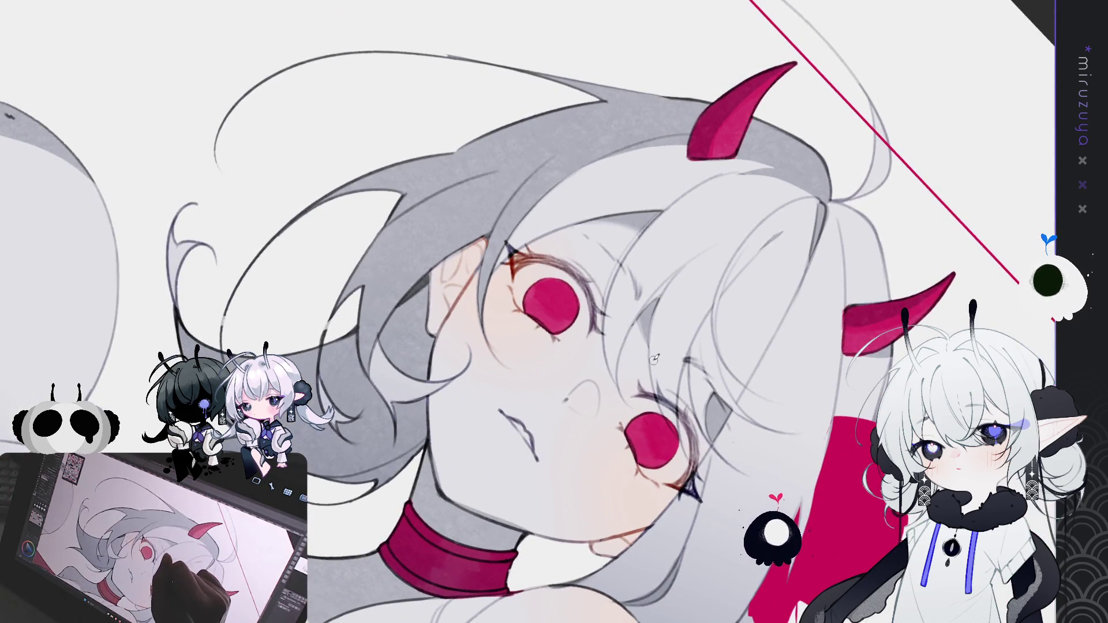
pyautogui.moveTo(659, 354)
pyautogui.mouseDown()
pyautogui.moveTo(693, 267)
pyautogui.moveTo(649, 159)
pyautogui.moveTo(524, 102)
pyautogui.moveTo(374, 146)
pyautogui.mouseUp()
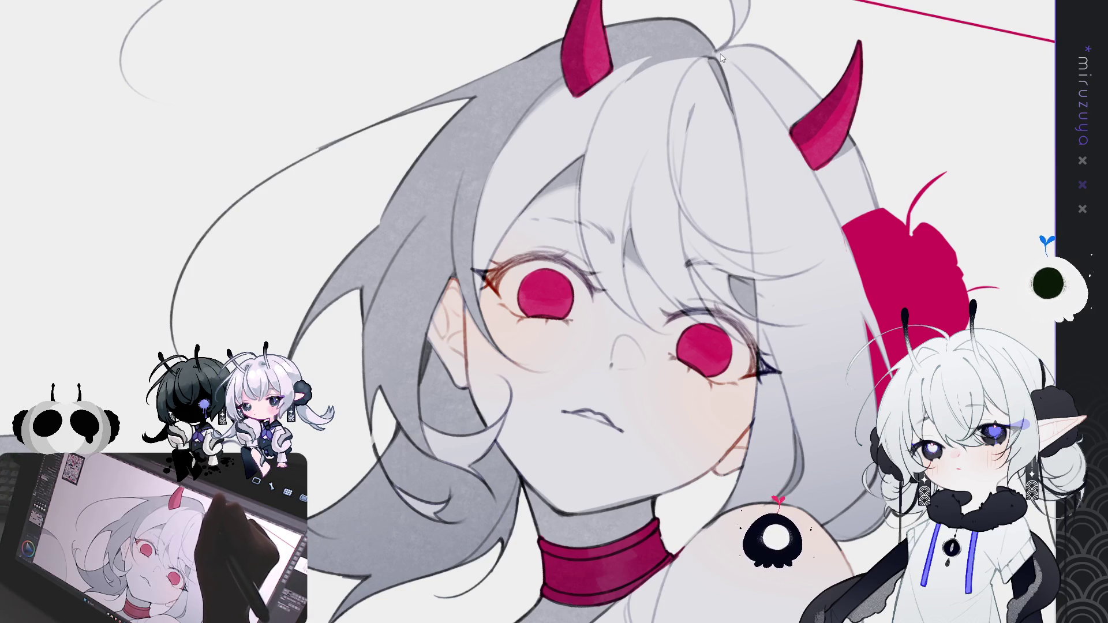
# Zoom closer and level the face, pan down to the neck and choker, then mirror the canvas
pyautogui.moveTo(716, 59); pyautogui.dragTo(330, 175)
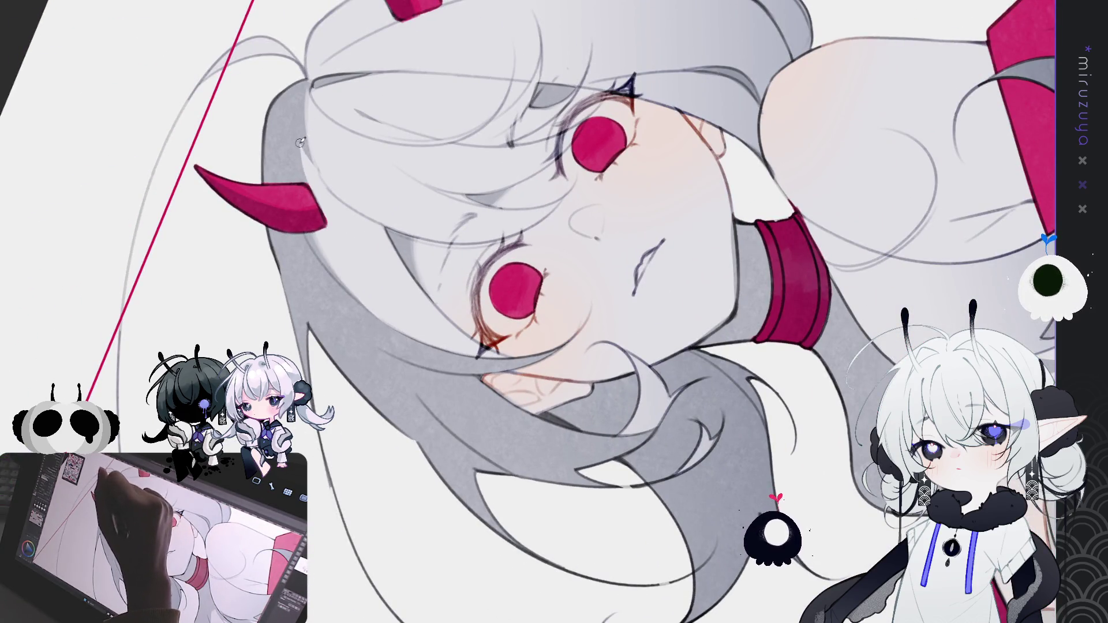
pyautogui.moveTo(306, 151)
pyautogui.mouseDown()
pyautogui.moveTo(699, 99)
pyautogui.moveTo(425, 92)
pyautogui.mouseUp()
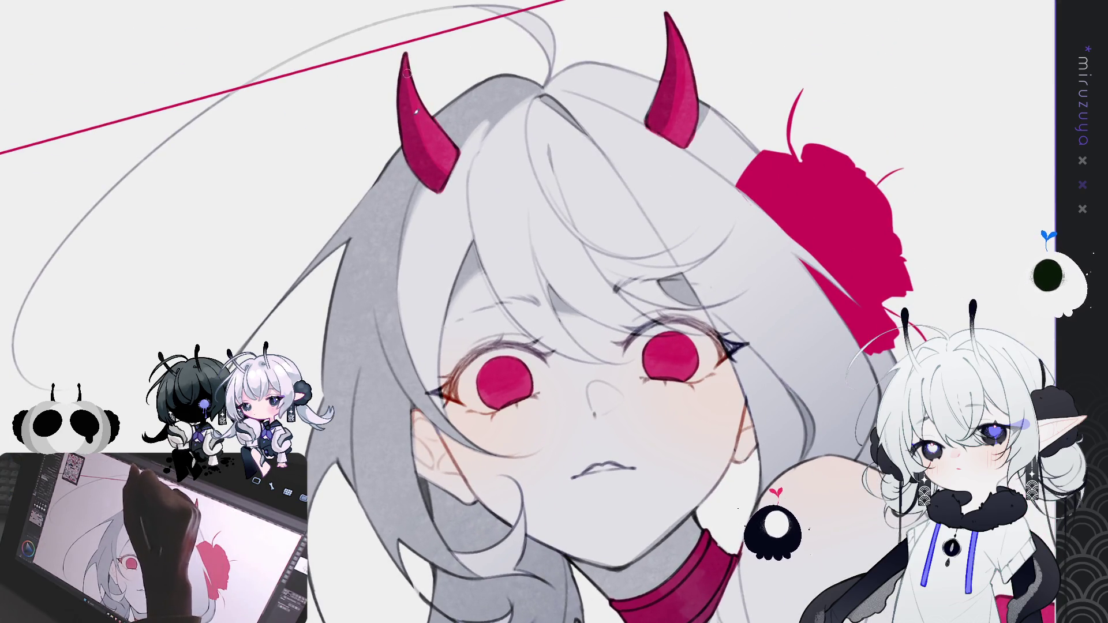
pyautogui.moveTo(668, 48); pyautogui.dragTo(622, 41)
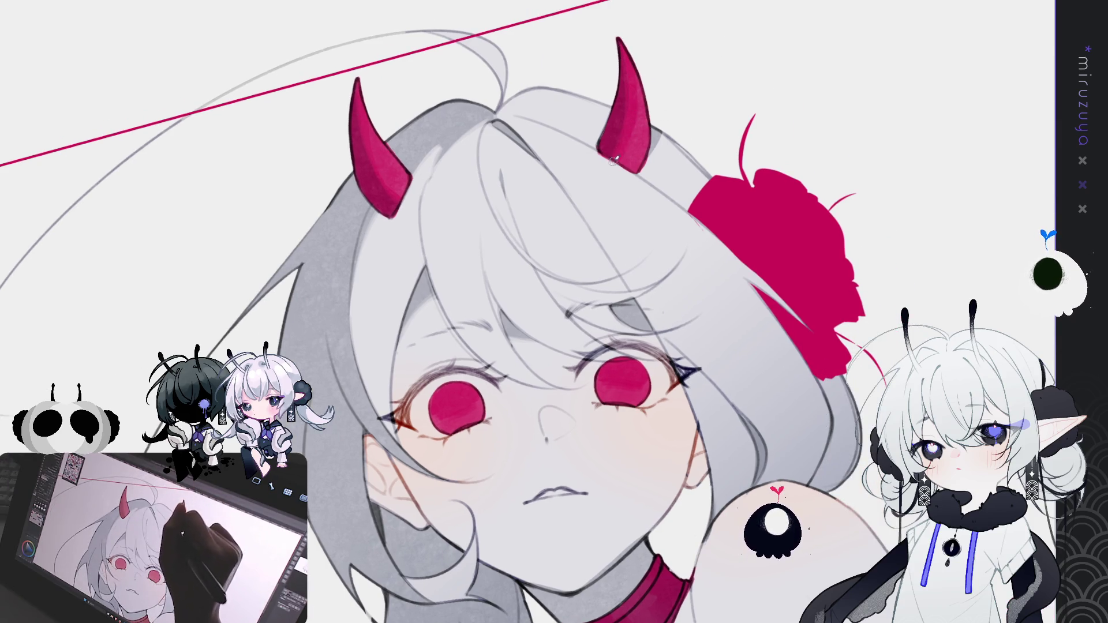
pyautogui.moveTo(758, 400)
pyautogui.mouseDown()
pyautogui.moveTo(755, 182)
pyautogui.moveTo(688, 174)
pyautogui.mouseUp()
pyautogui.moveTo(689, 357)
pyautogui.mouseDown()
pyautogui.moveTo(592, 188)
pyautogui.moveTo(592, 213)
pyautogui.moveTo(665, 286)
pyautogui.moveTo(519, 73)
pyautogui.mouseUp()
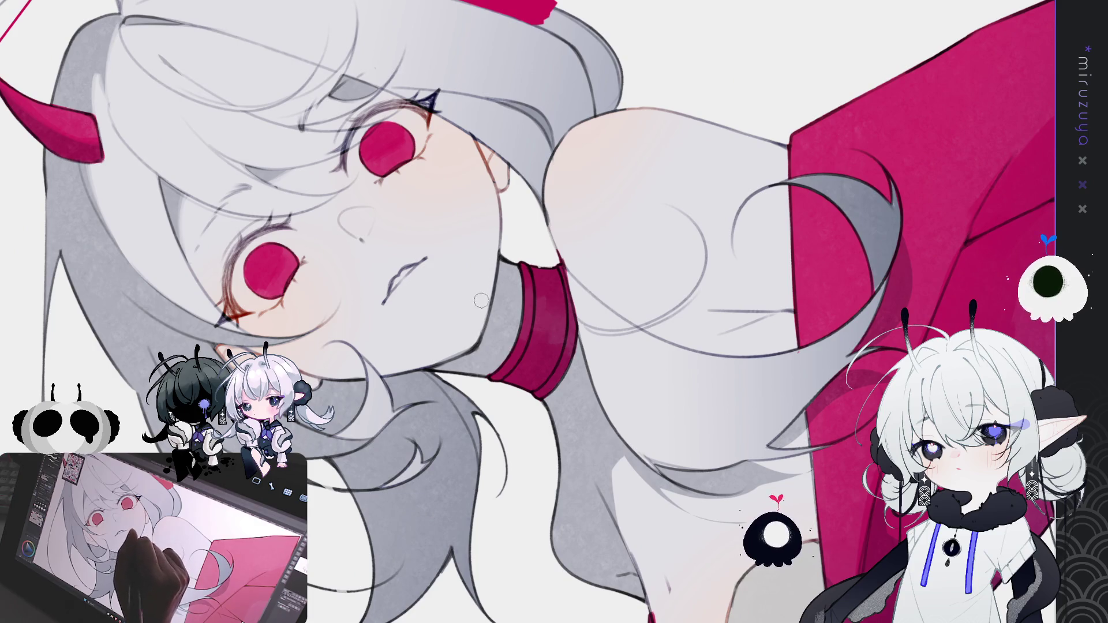
pyautogui.press('h')
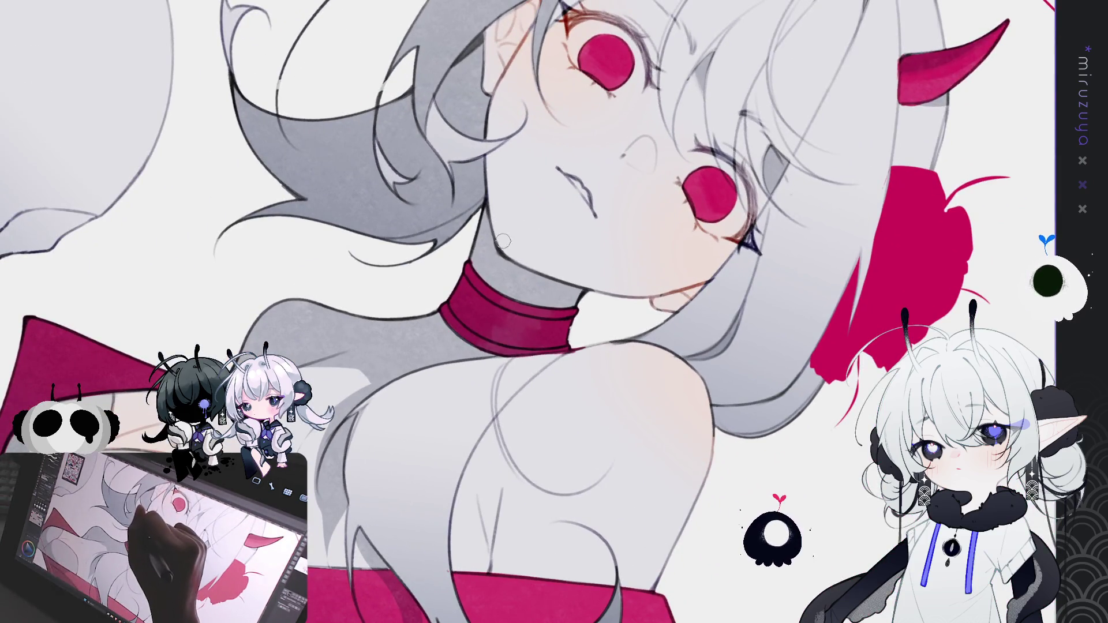
# Rotate and pan the mirrored view across the choker, chest and pink wrap, zooming onto the wrap
pyautogui.moveTo(460, 340)
pyautogui.mouseDown()
pyautogui.moveTo(472, 407)
pyautogui.moveTo(496, 413)
pyautogui.moveTo(460, 202)
pyautogui.moveTo(413, 133)
pyautogui.mouseUp()
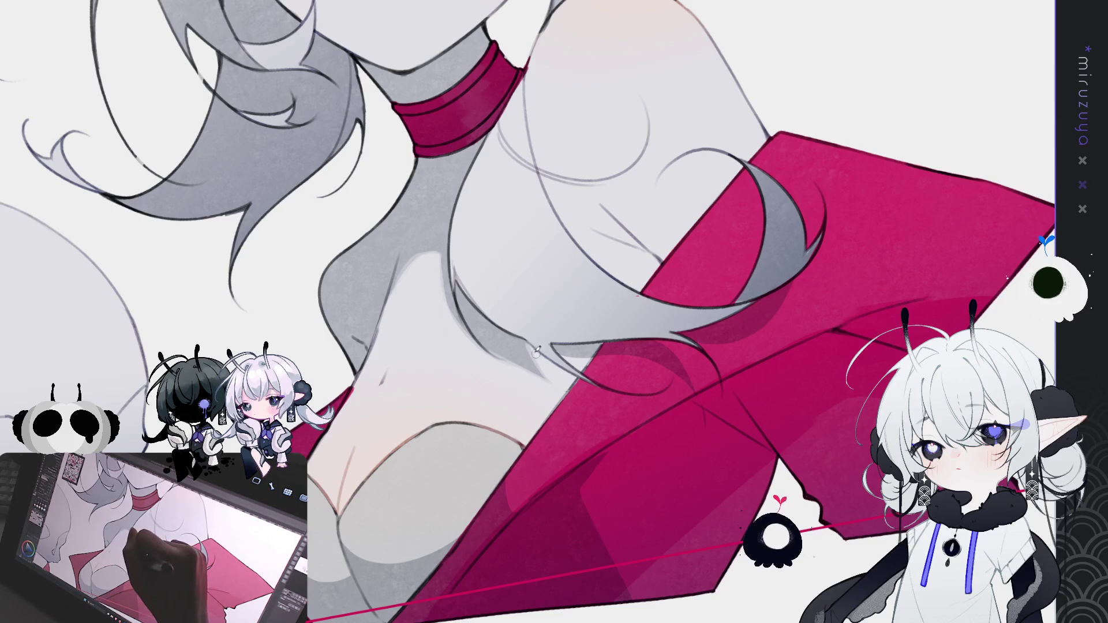
pyautogui.moveTo(589, 392); pyautogui.dragTo(504, 250)
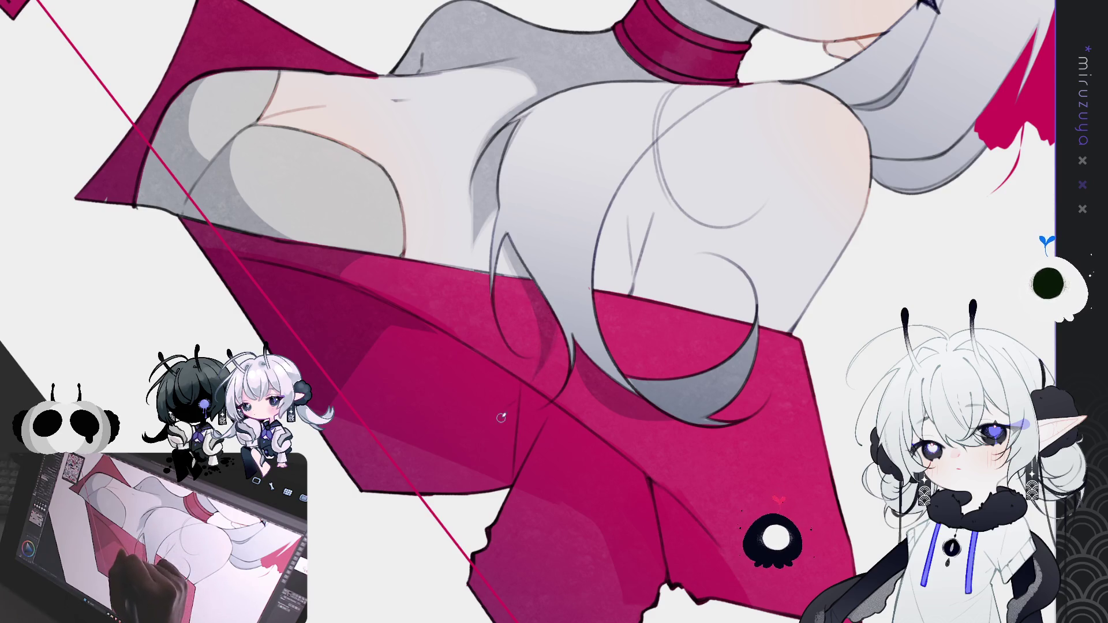
pyautogui.moveTo(597, 330); pyautogui.dragTo(469, 294)
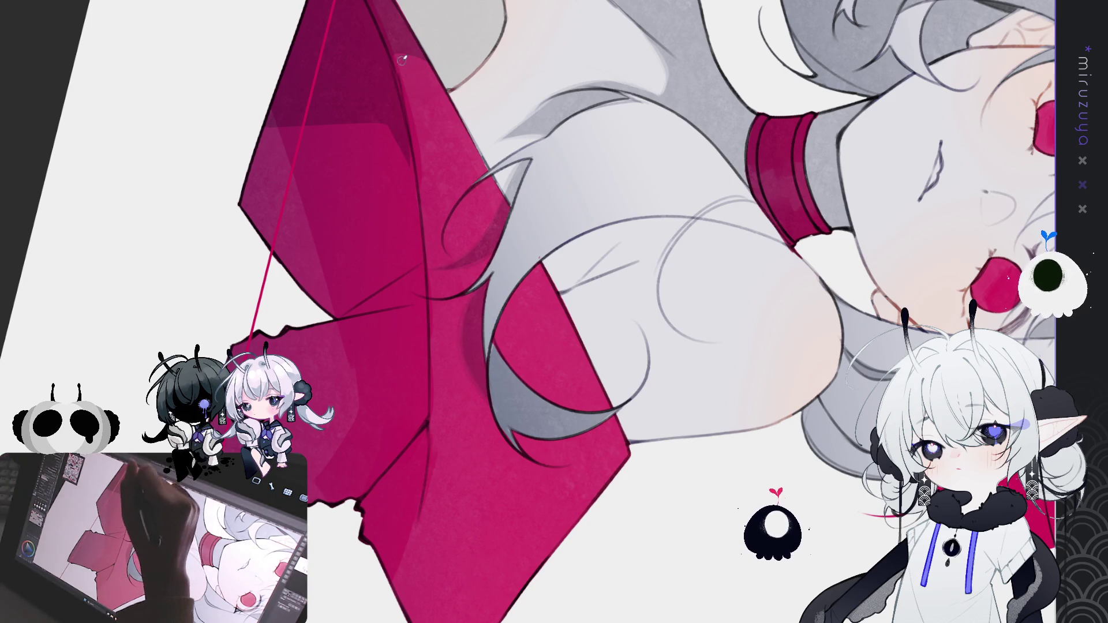
pyautogui.moveTo(447, 75)
pyautogui.mouseDown()
pyautogui.moveTo(635, 400)
pyautogui.moveTo(589, 294)
pyautogui.mouseUp()
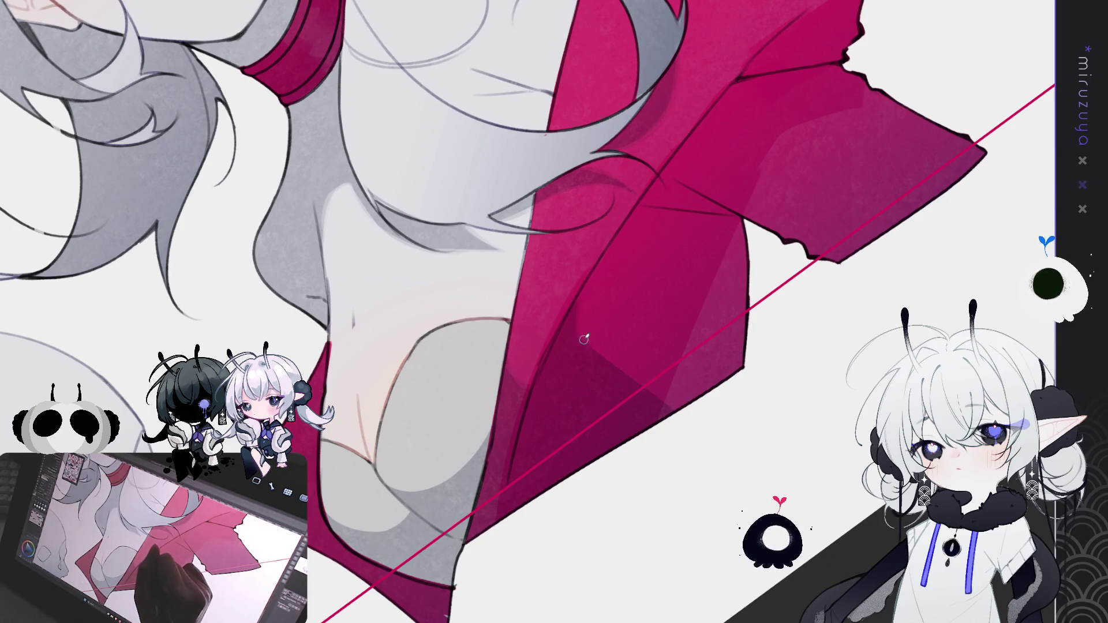
pyautogui.moveTo(638, 369); pyautogui.dragTo(566, 348)
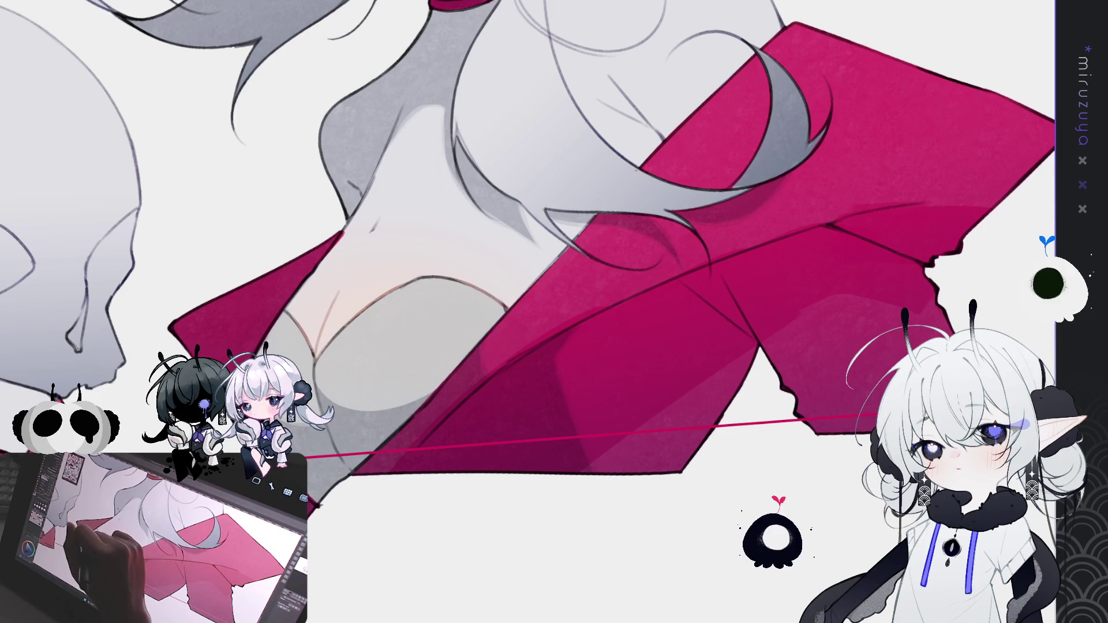
pyautogui.moveTo(381, 302); pyautogui.dragTo(639, 338)
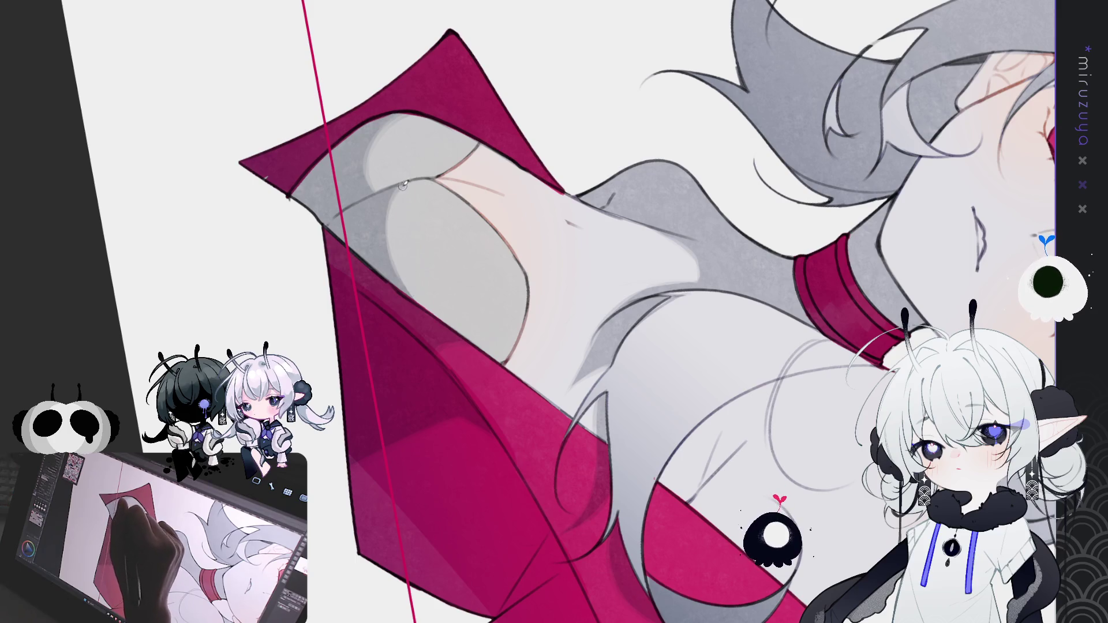
# Rotate and zoom the view around the skull, tilting it to face right and upward
pyautogui.moveTo(421, 295)
pyautogui.mouseDown()
pyautogui.moveTo(297, 290)
pyautogui.moveTo(382, 273)
pyautogui.mouseUp()
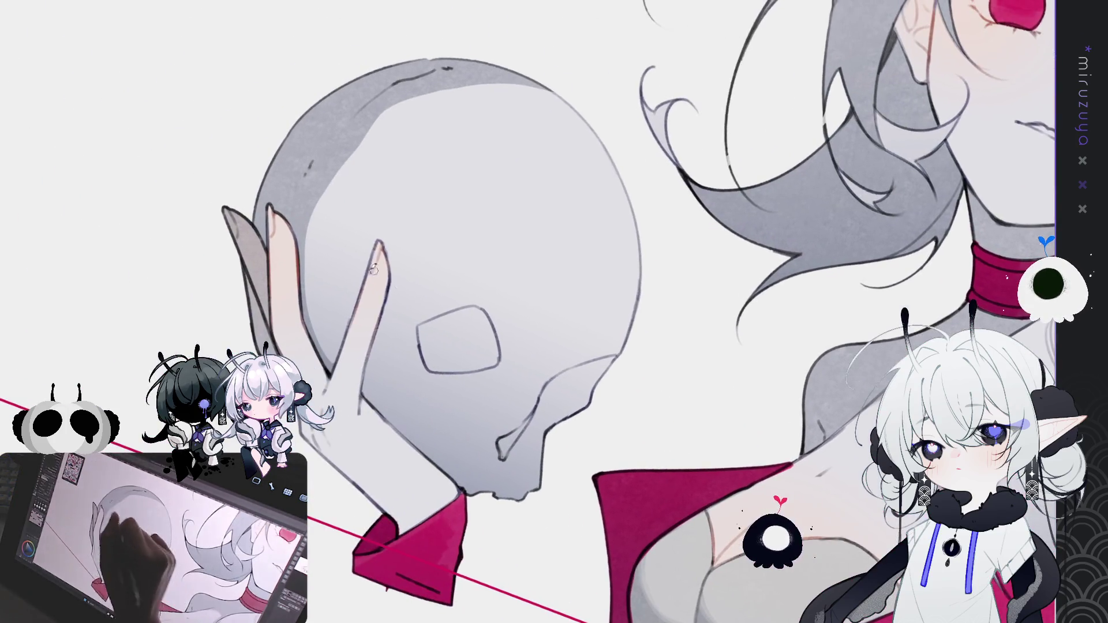
pyautogui.moveTo(327, 350); pyautogui.dragTo(296, 339)
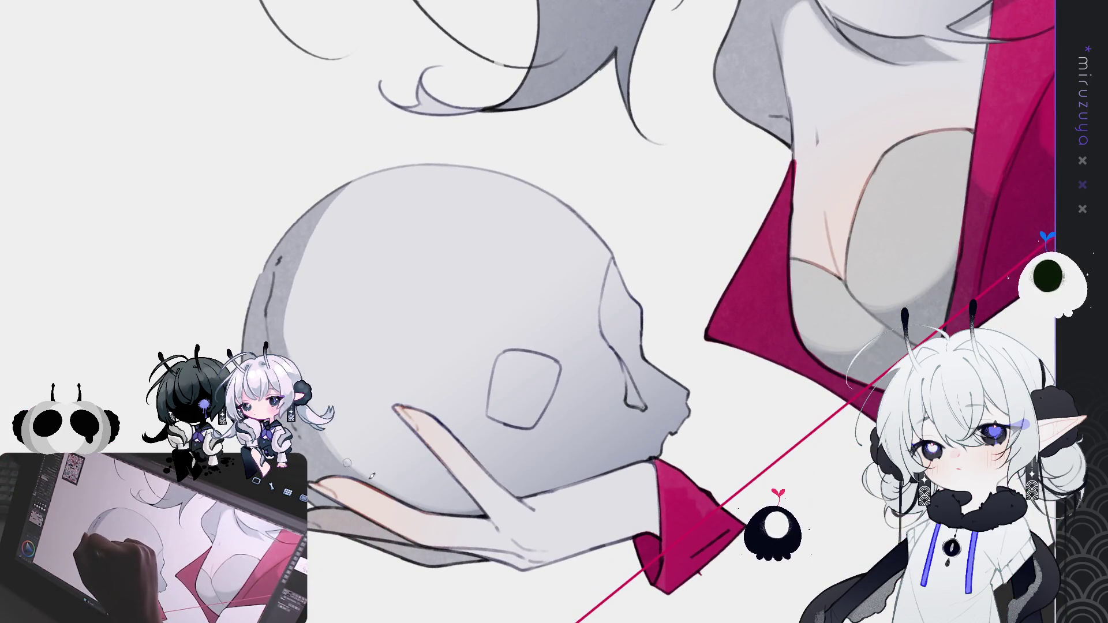
pyautogui.moveTo(279, 260); pyautogui.dragTo(267, 278)
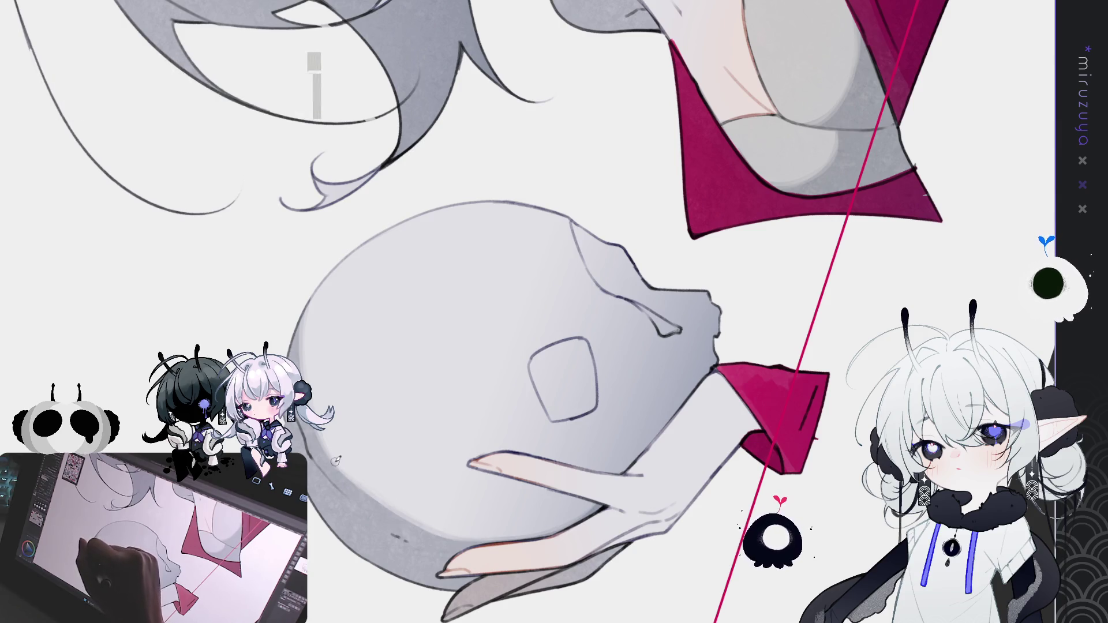
# Reset the rotation to upright, pan to the face, and draw a vertical guide line through it
pyautogui.hotkey('ctrl', '0')
pyautogui.moveTo(1027, 35)
pyautogui.mouseDown()
pyautogui.moveTo(923, 104)
pyautogui.moveTo(750, 271)
pyautogui.moveTo(730, 275)
pyautogui.moveTo(710, 324)
pyautogui.mouseUp()
pyautogui.moveTo(402, 276); pyautogui.dragTo(426, 71)
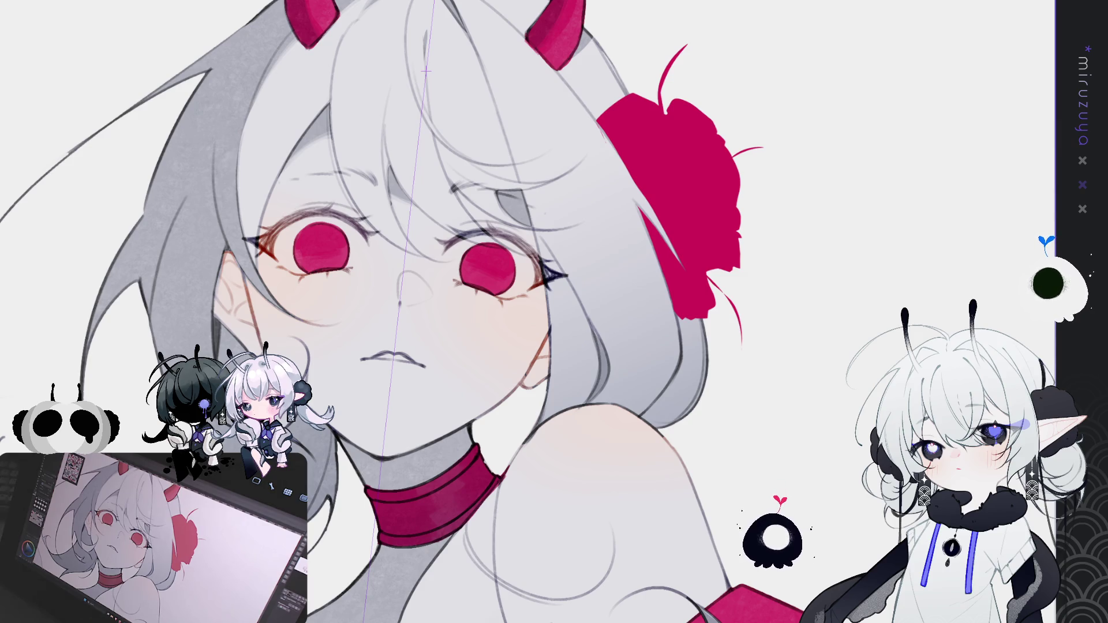
# Fit the whole page to the window and offset a grey copy of the figure down-right as a shadow
pyautogui.moveTo(887, 189); pyautogui.dragTo(1096, 75)
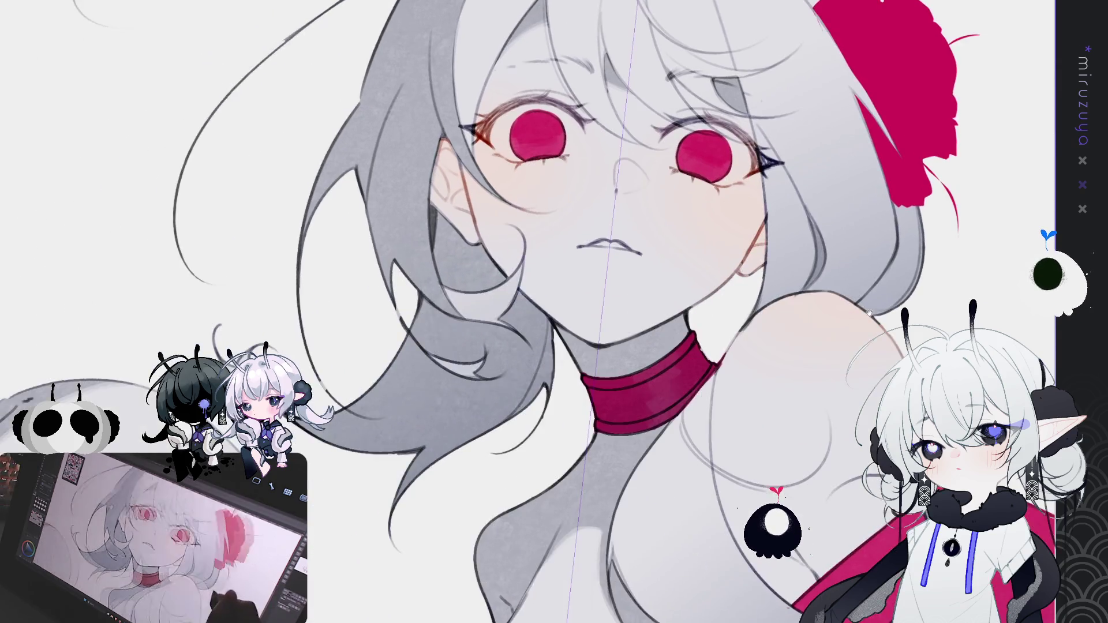
pyautogui.moveTo(635, 289); pyautogui.dragTo(531, 363)
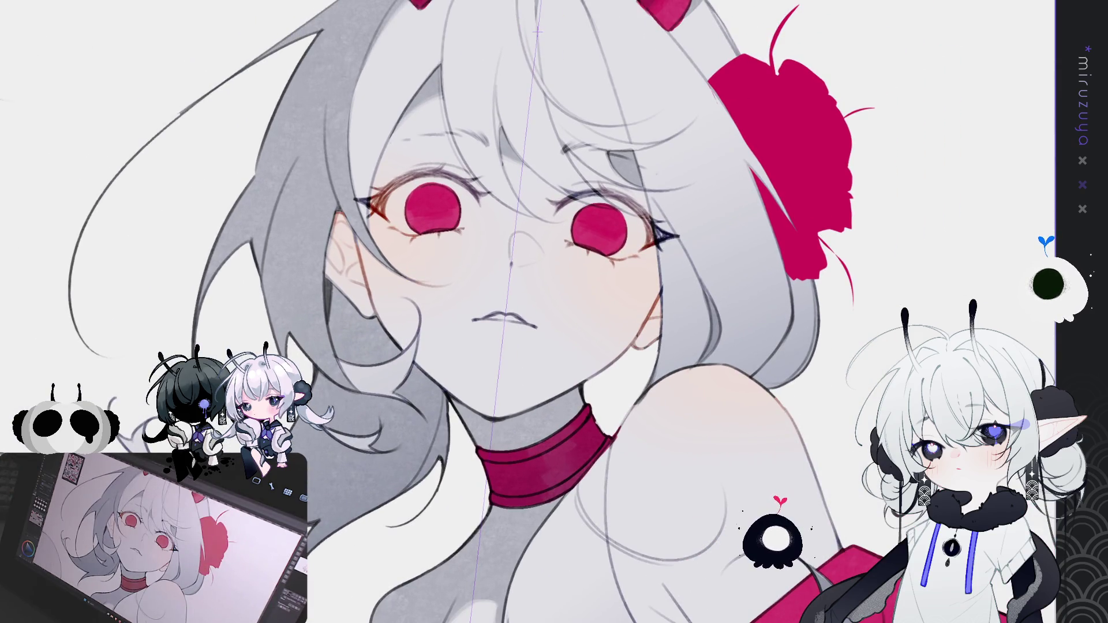
pyautogui.hotkey('ctrl', '0')
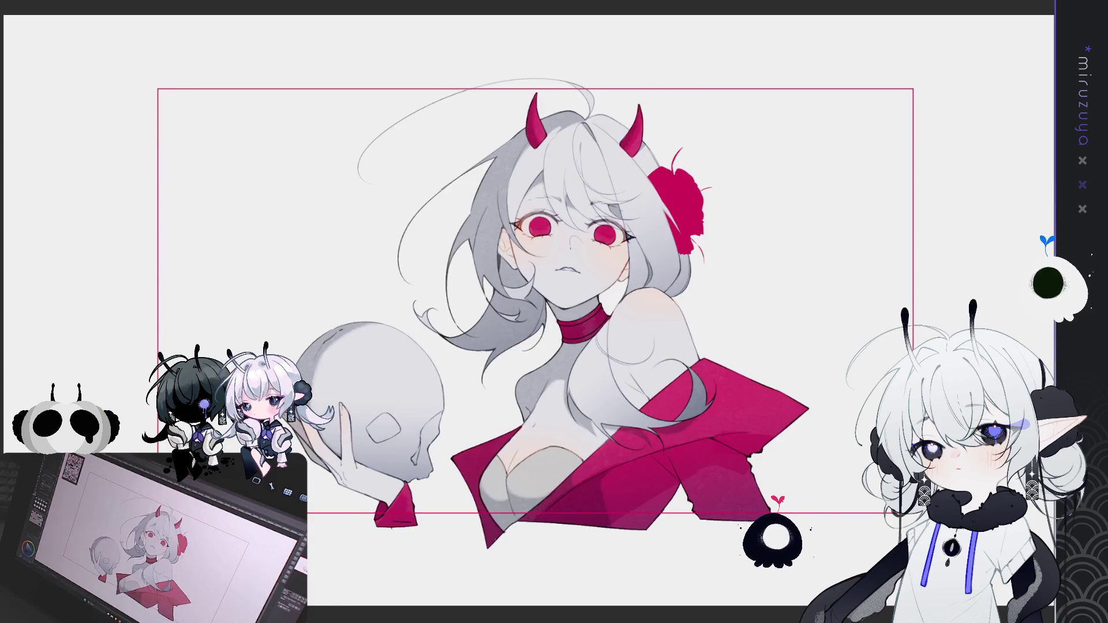
pyautogui.moveTo(554, 312); pyautogui.dragTo(483, 301)
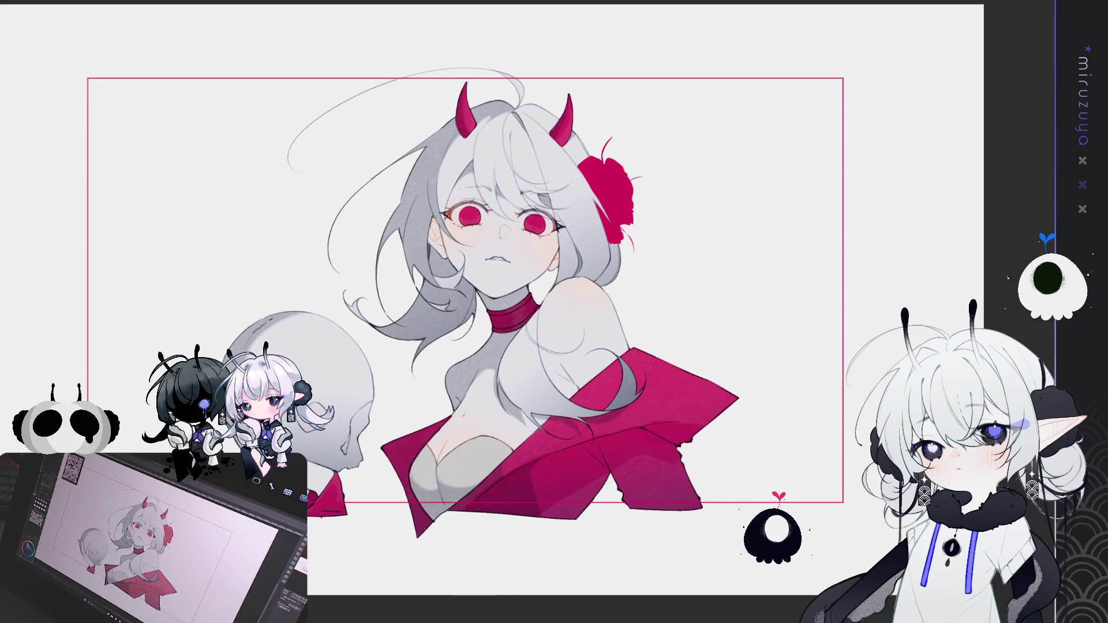
pyautogui.moveTo(398, 450); pyautogui.dragTo(537, 490)
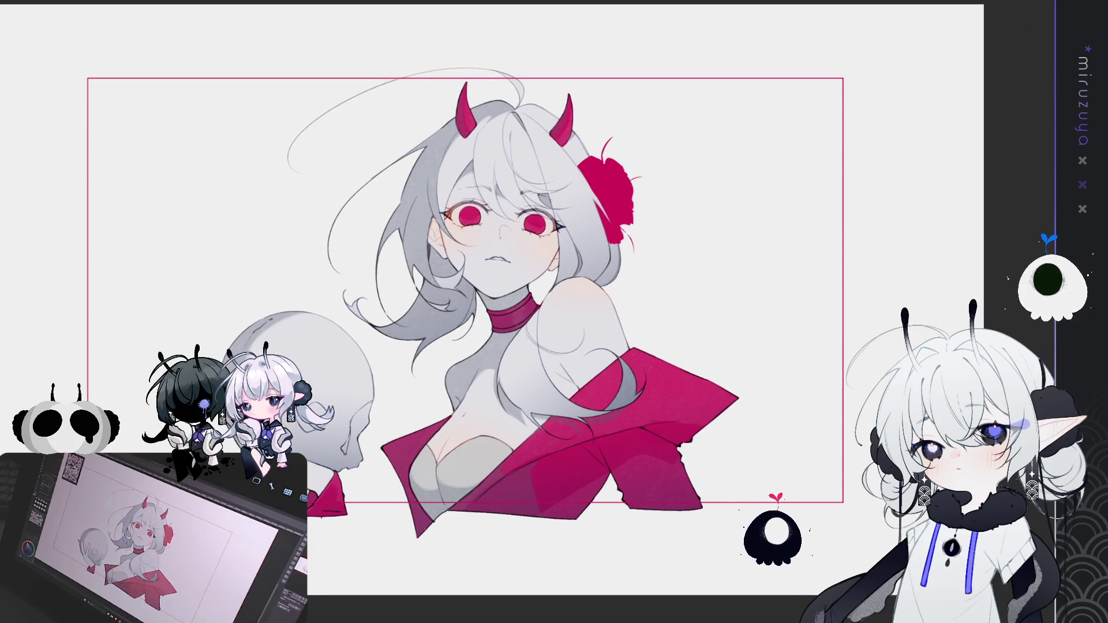
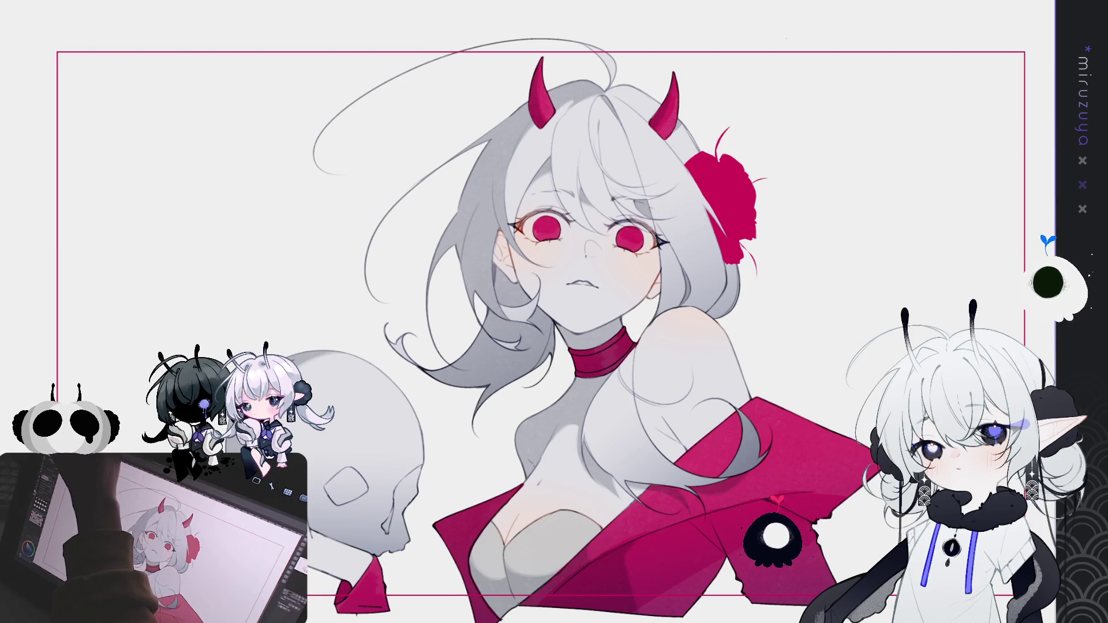
# Check values in grayscale, then brush pink blush and tint along the cheek outline
pyautogui.hotkey('ctrl', 'u')
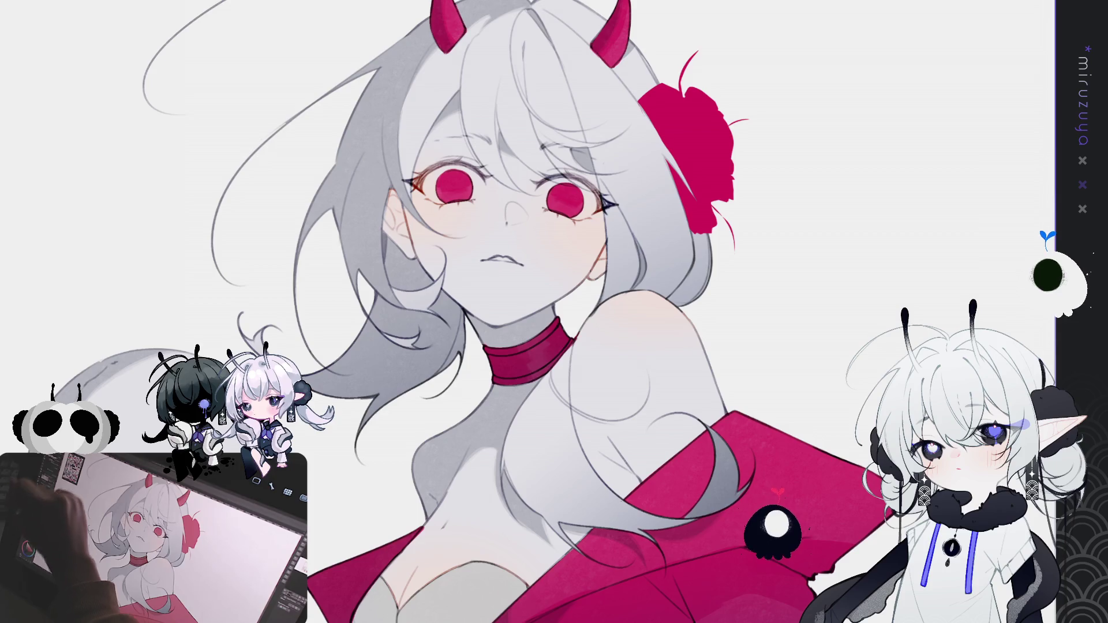
pyautogui.moveTo(582, 271); pyautogui.dragTo(544, 238)
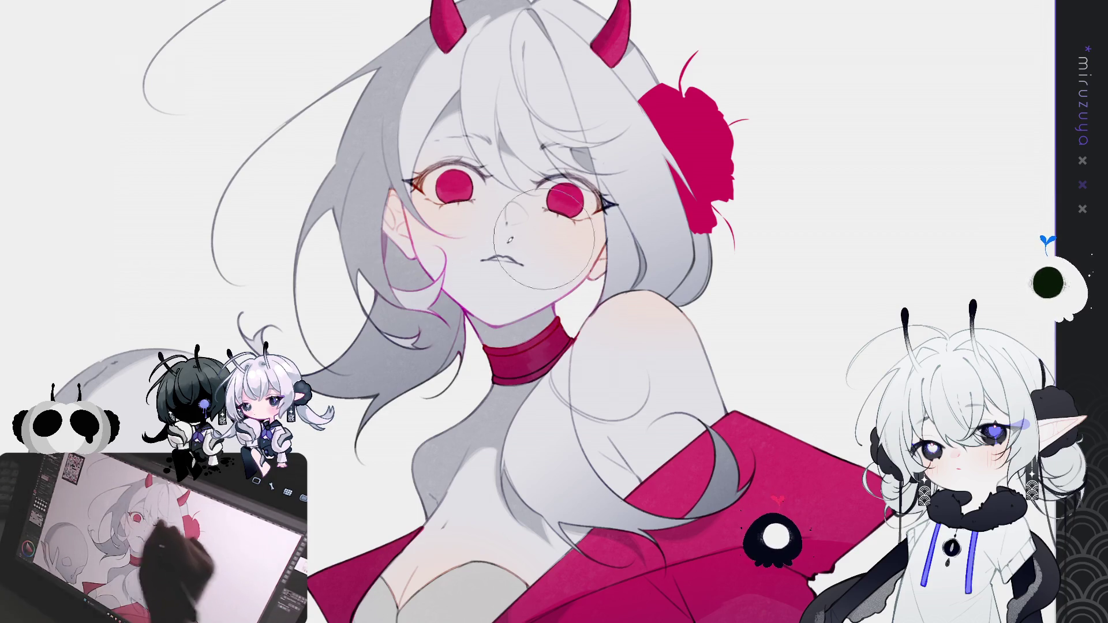
pyautogui.hotkey('ctrl', 'z')
pyautogui.hotkey('ctrl', 'y')
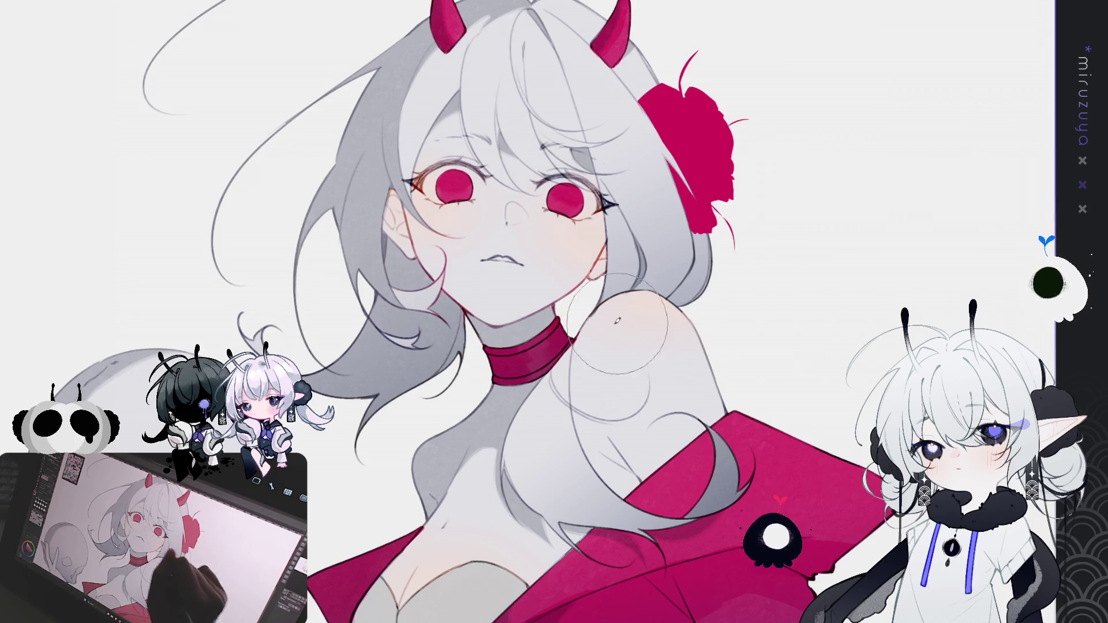
# Mirror the view, zoom toward the nose and lasso-select the area around it
pyautogui.scroll(-5, 665, 342)
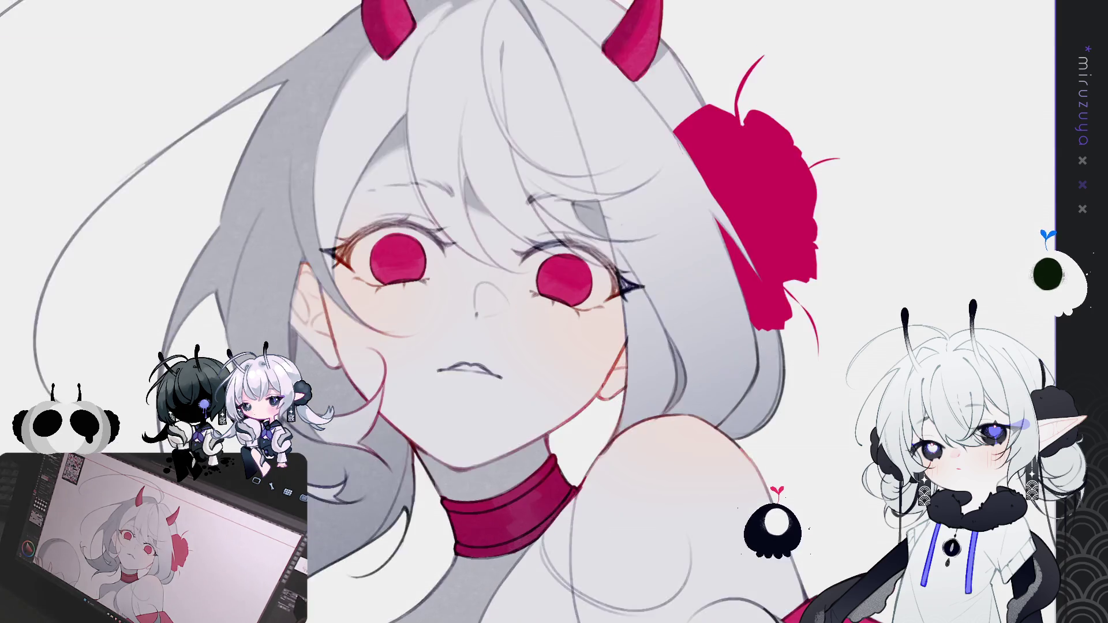
pyautogui.scroll(3, 496, 299)
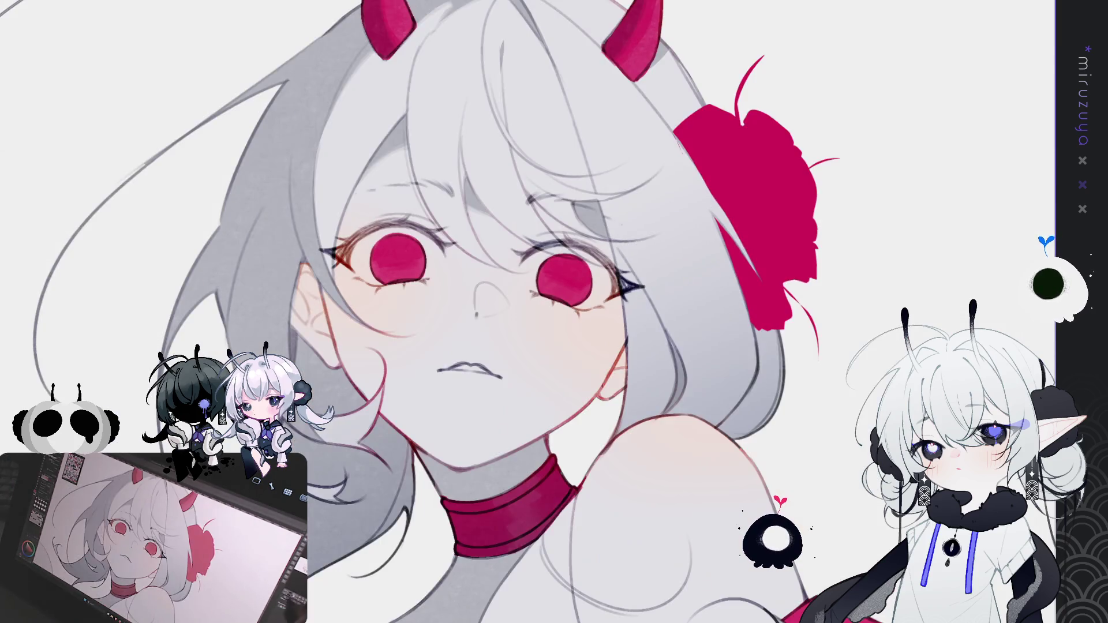
pyautogui.moveTo(496, 300); pyautogui.dragTo(428, 346)
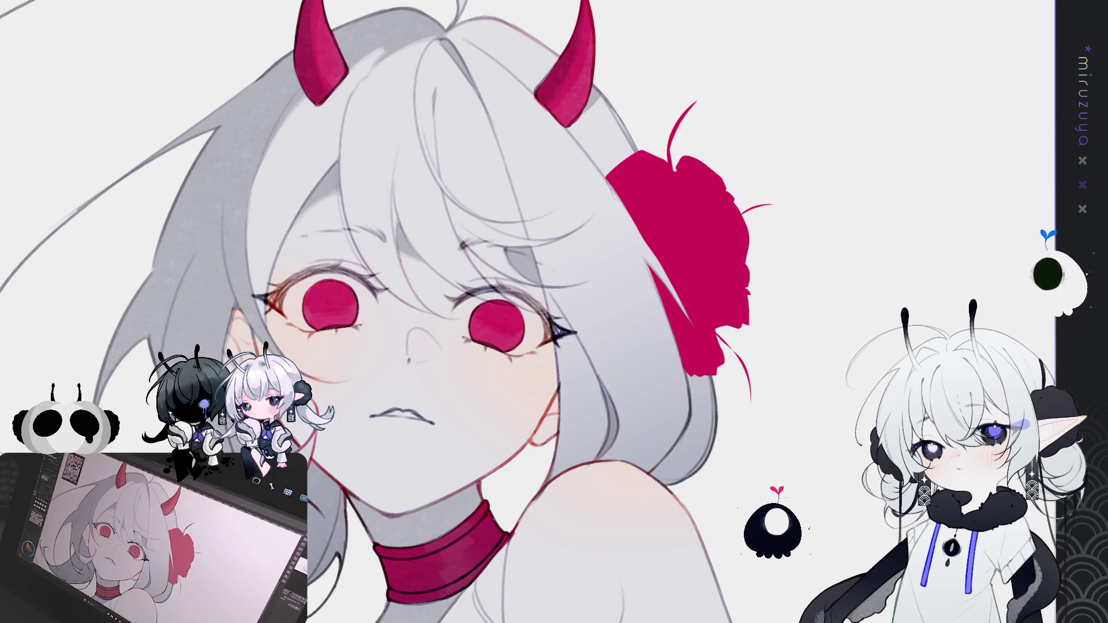
pyautogui.moveTo(761, 444); pyautogui.dragTo(867, 437)
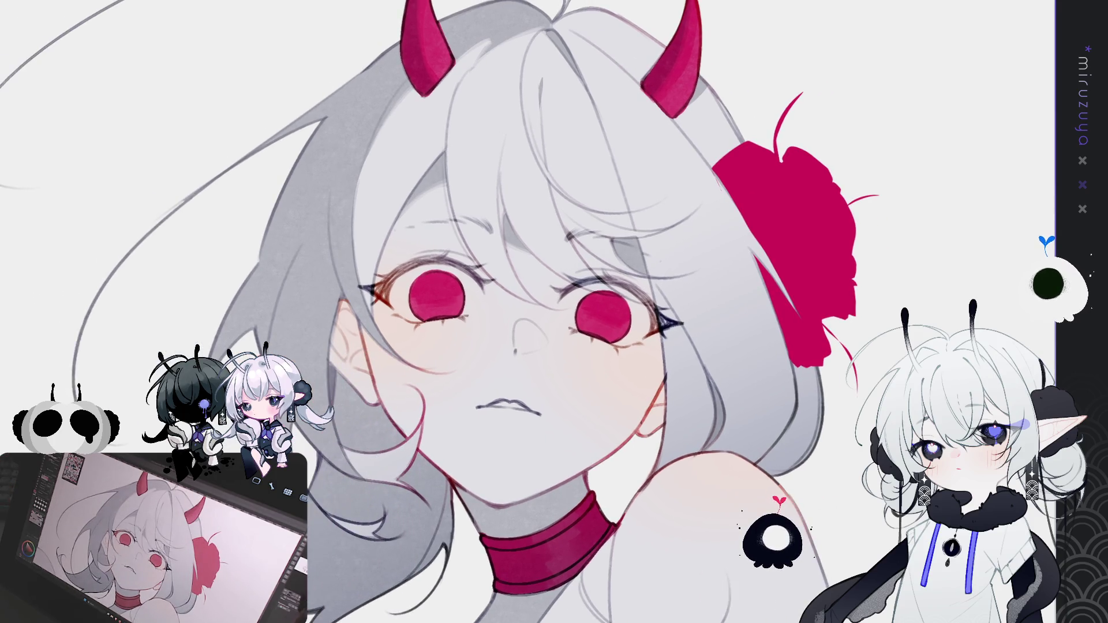
pyautogui.press('h')
pyautogui.press('h')
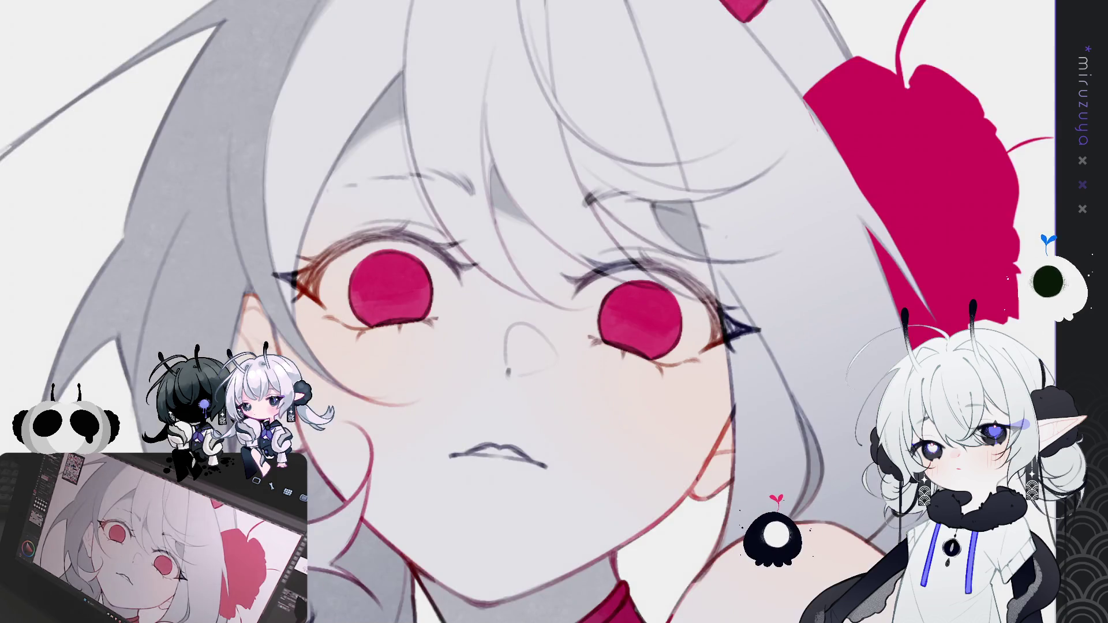
pyautogui.moveTo(851, 383)
pyautogui.mouseDown()
pyautogui.moveTo(777, 278)
pyautogui.moveTo(766, 179)
pyautogui.moveTo(750, 185)
pyautogui.mouseUp()
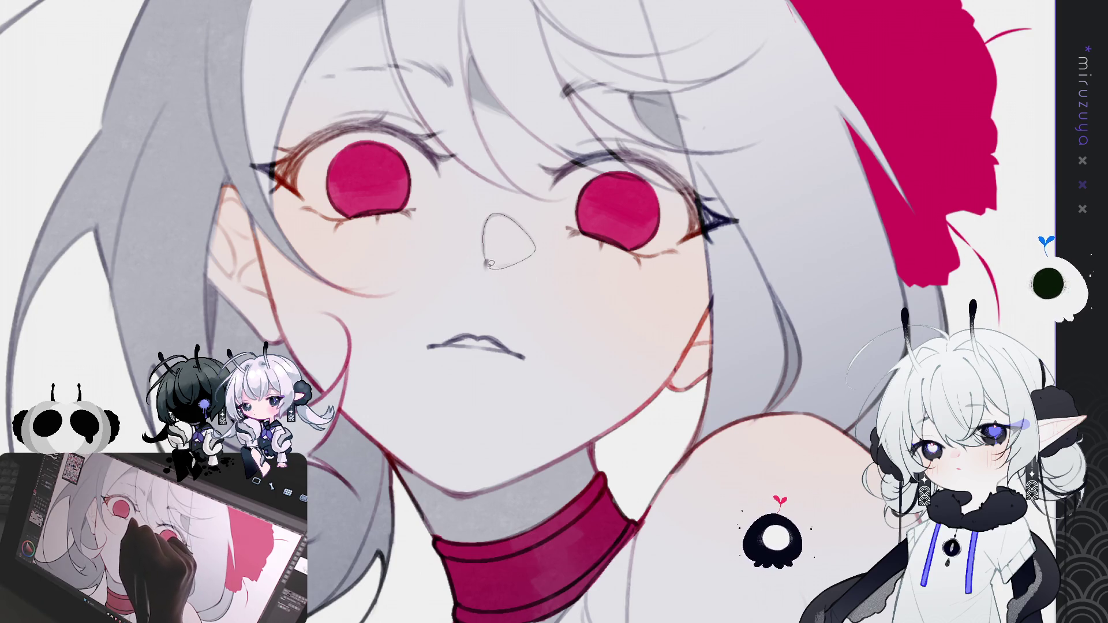
pyautogui.moveTo(491, 263); pyautogui.dragTo(488, 264)
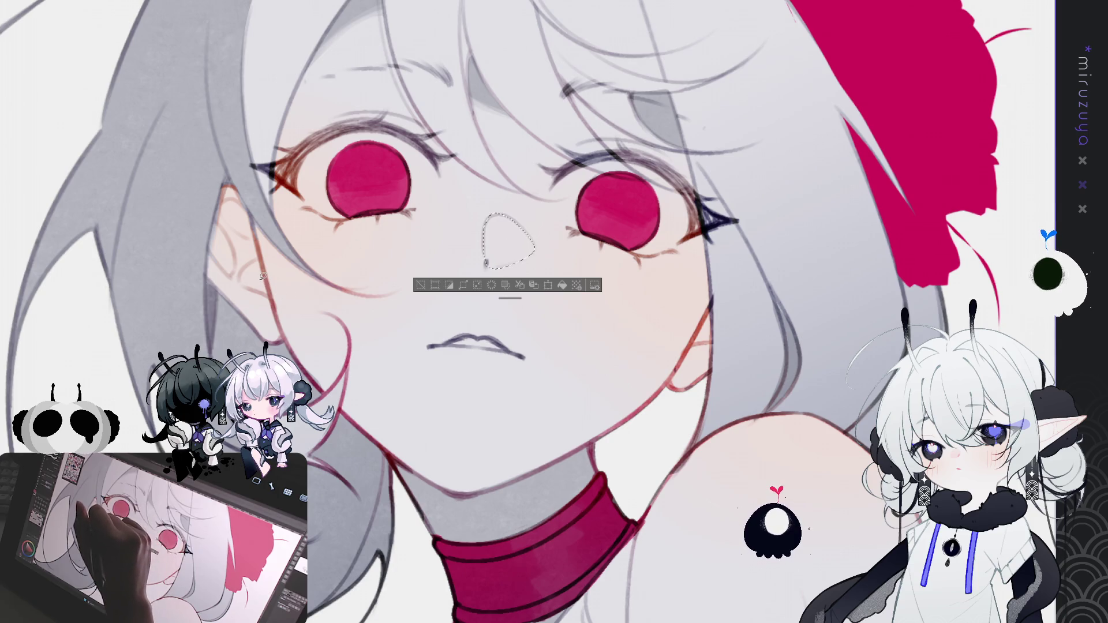
# Fill the nose selection with soft pink, deselect, and undo a stray stroke beside it
pyautogui.moveTo(618, 520); pyautogui.dragTo(613, 360)
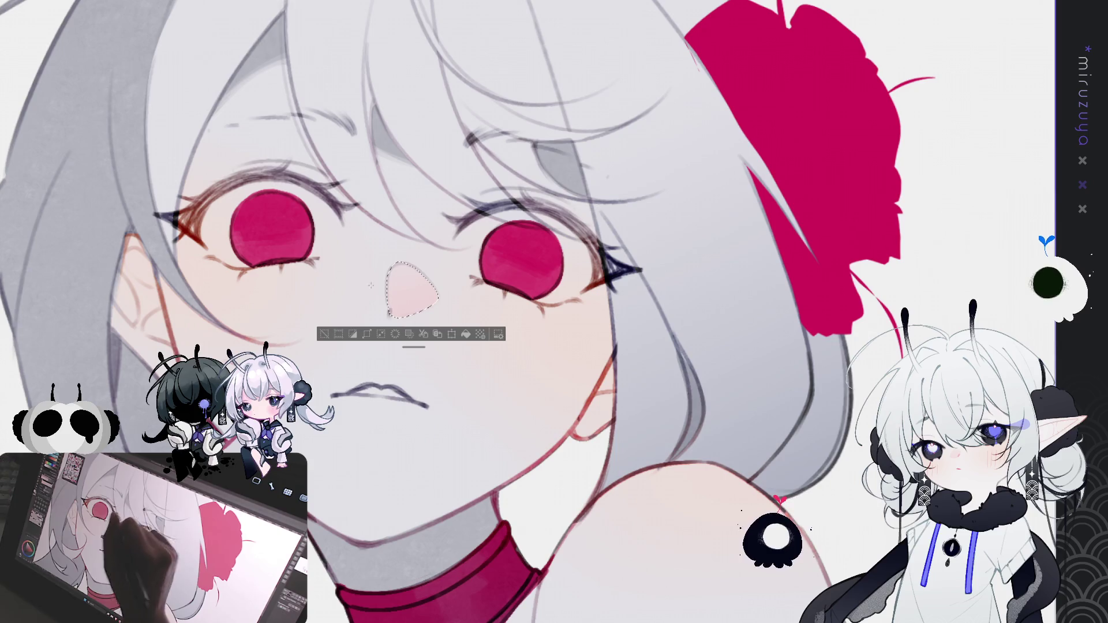
pyautogui.hotkey('ctrl', 'd')
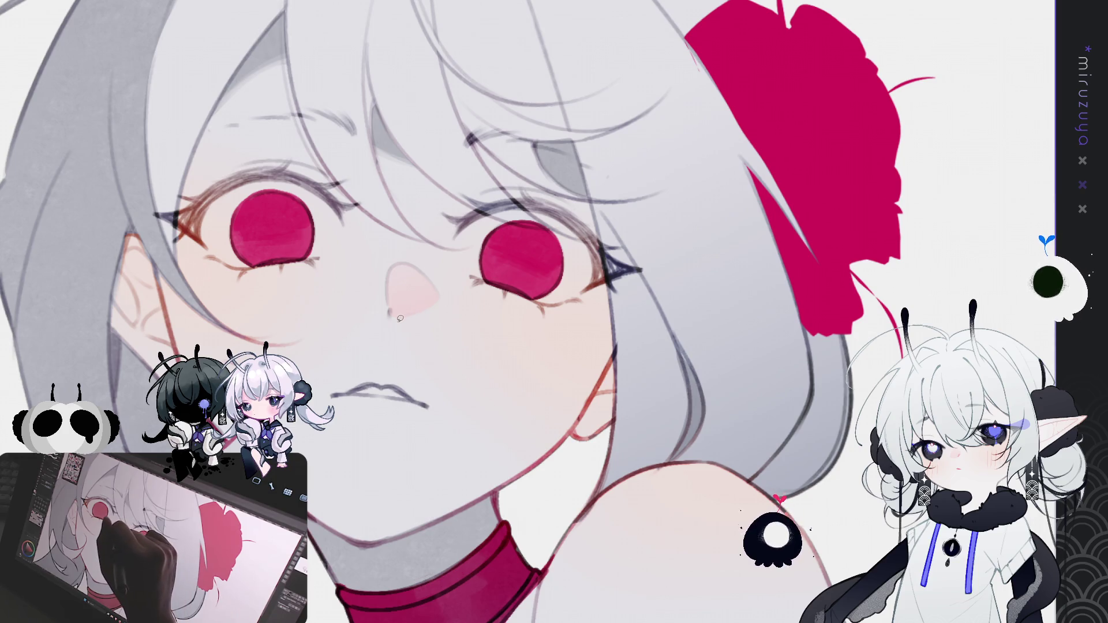
pyautogui.moveTo(378, 291); pyautogui.dragTo(396, 319)
pyautogui.hotkey('ctrl', 'z')
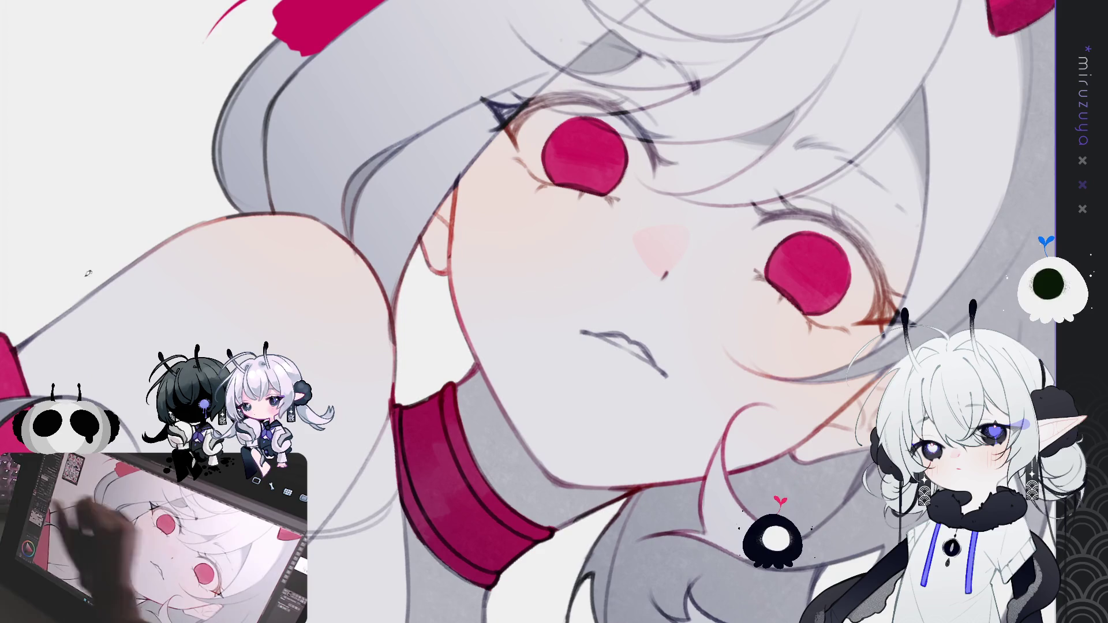
# Retrace the cheek edge and jaw line down to the chin, then unflip and straighten the view
pyautogui.moveTo(455, 185); pyautogui.dragTo(453, 219)
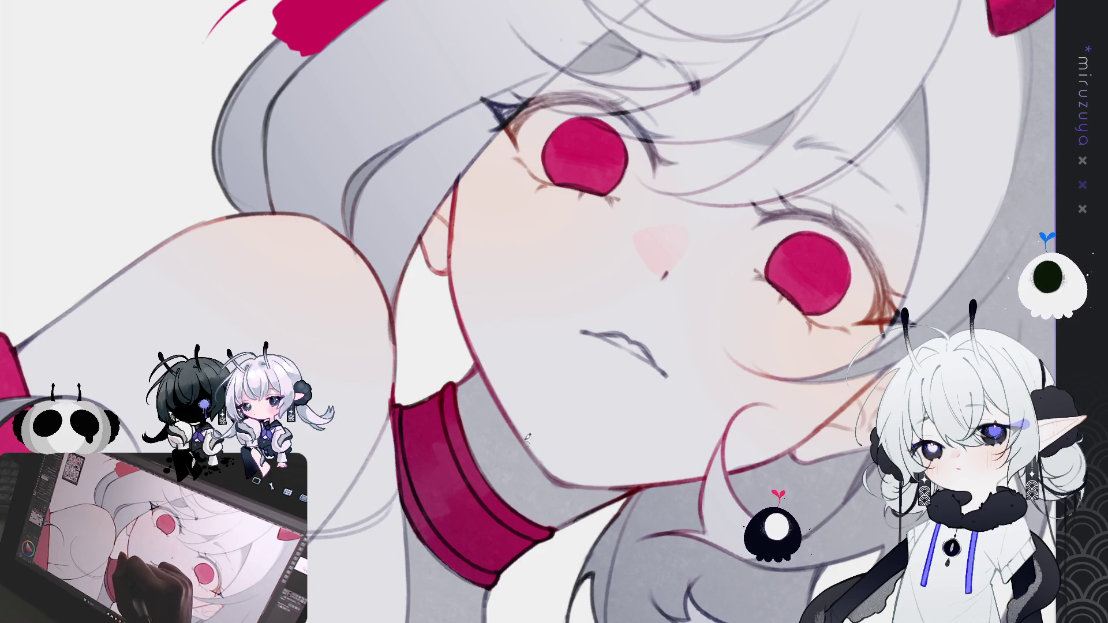
pyautogui.moveTo(462, 323); pyautogui.dragTo(542, 463)
pyautogui.press('h')
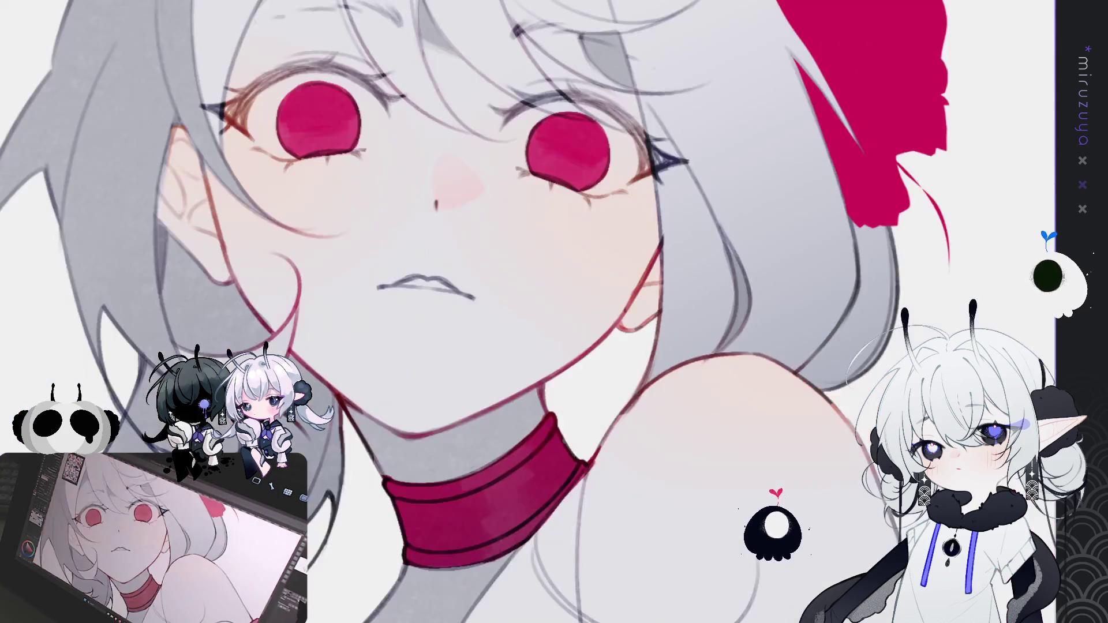
pyautogui.moveTo(634, 404); pyautogui.dragTo(749, 468)
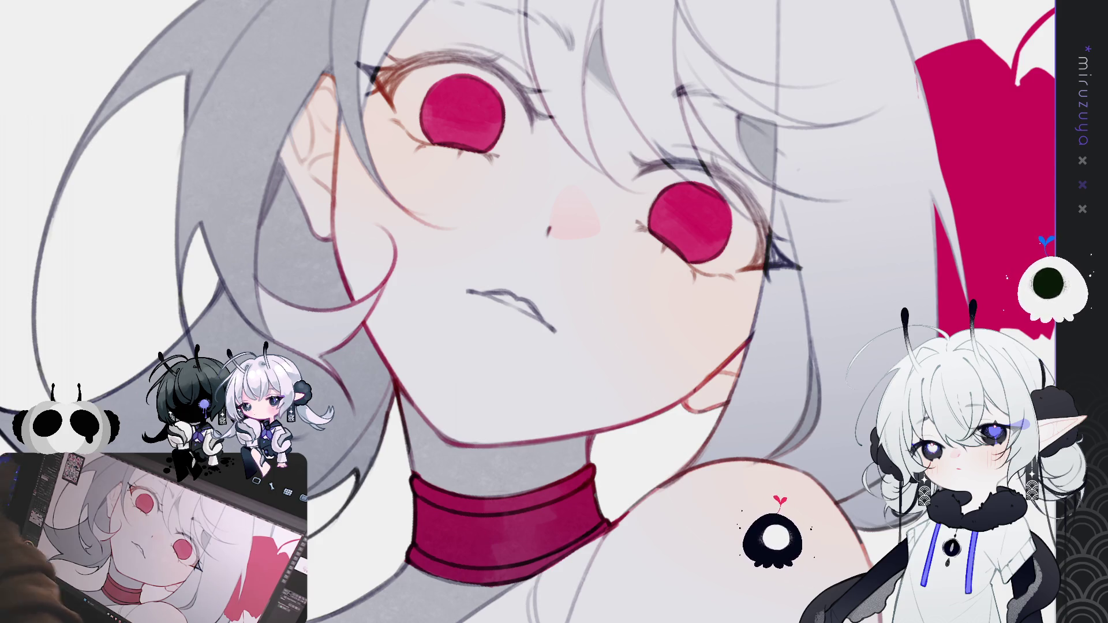
pyautogui.moveTo(519, 288); pyautogui.dragTo(419, 180)
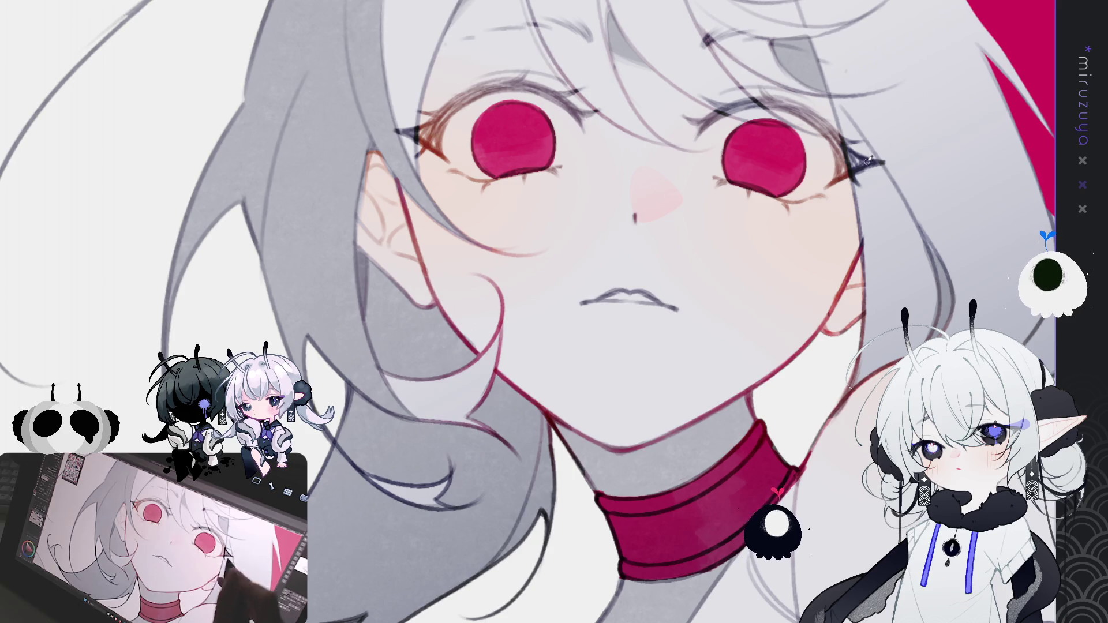
pyautogui.moveTo(837, 312); pyautogui.dragTo(758, 82)
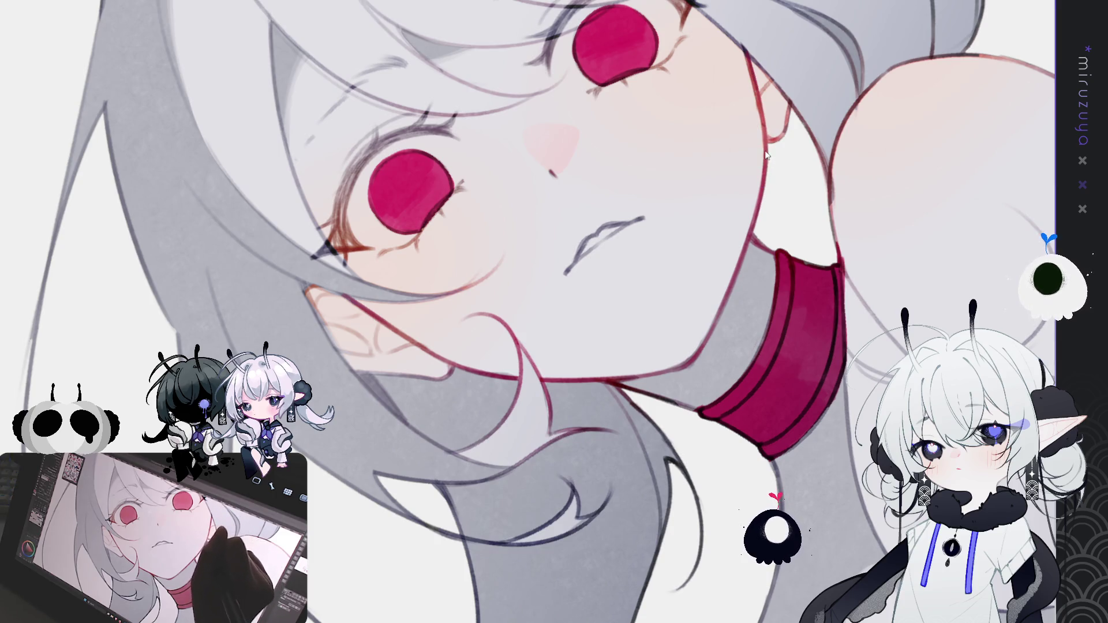
pyautogui.moveTo(892, 158); pyautogui.dragTo(745, 253)
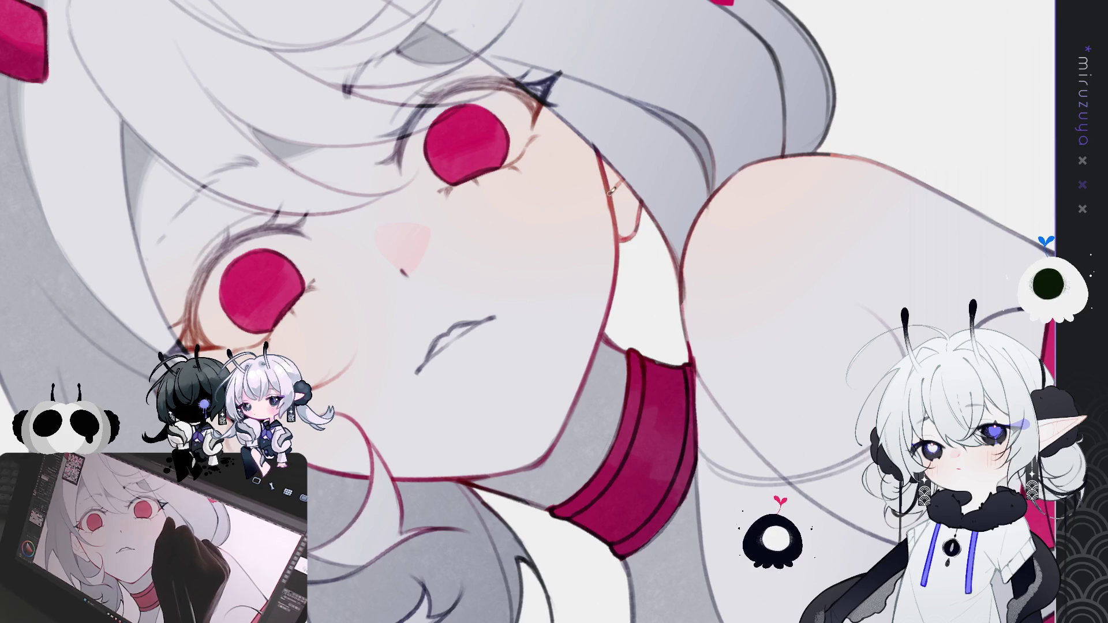
pyautogui.moveTo(768, 278); pyautogui.dragTo(740, 313)
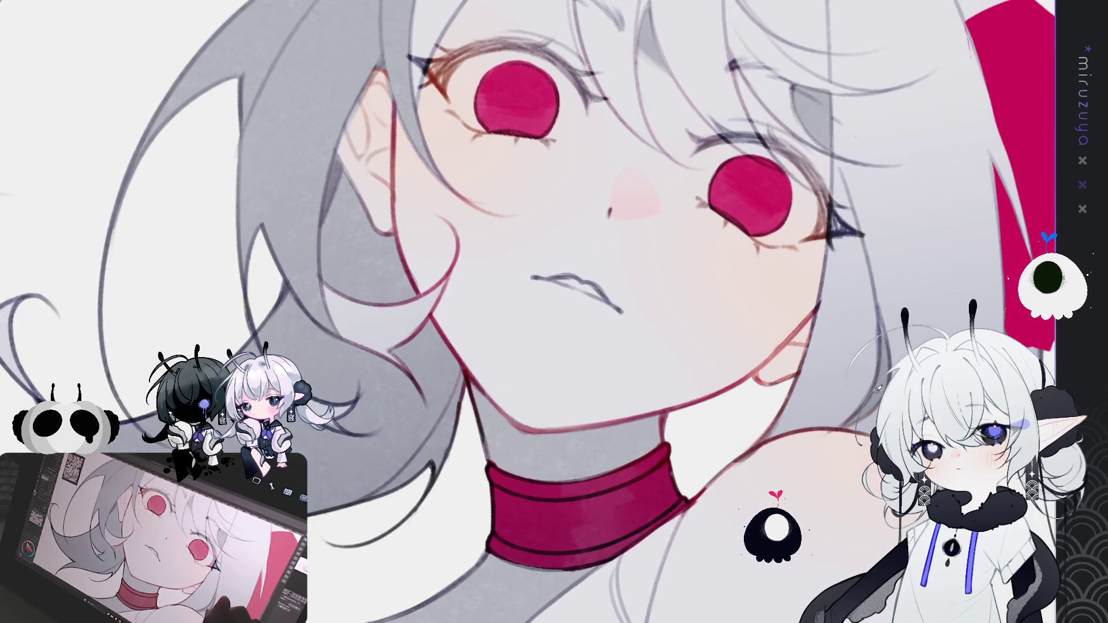
pyautogui.moveTo(812, 410)
pyautogui.mouseDown()
pyautogui.moveTo(765, 374)
pyautogui.moveTo(759, 454)
pyautogui.mouseUp()
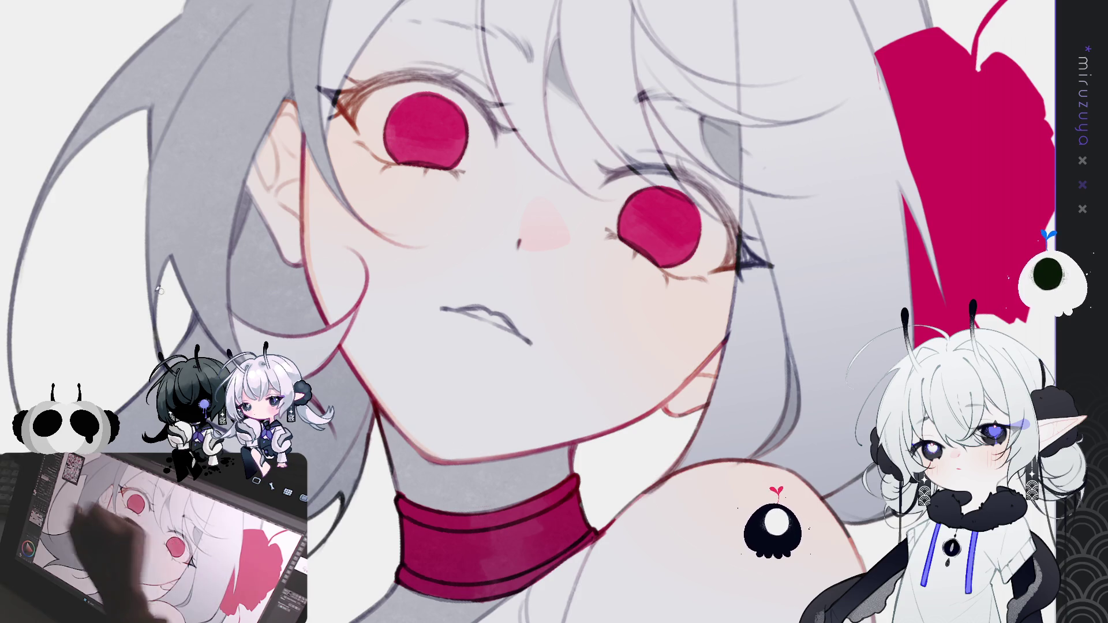
pyautogui.moveTo(456, 411)
pyautogui.mouseDown()
pyautogui.moveTo(513, 334)
pyautogui.moveTo(361, 256)
pyautogui.mouseUp()
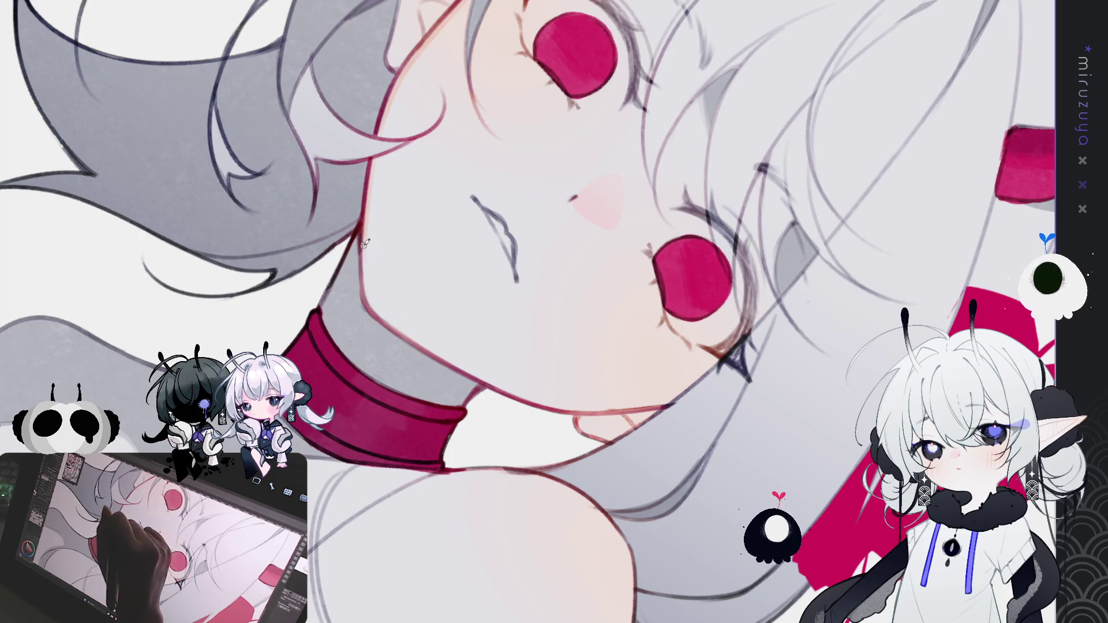
pyautogui.moveTo(400, 318); pyautogui.dragTo(445, 298)
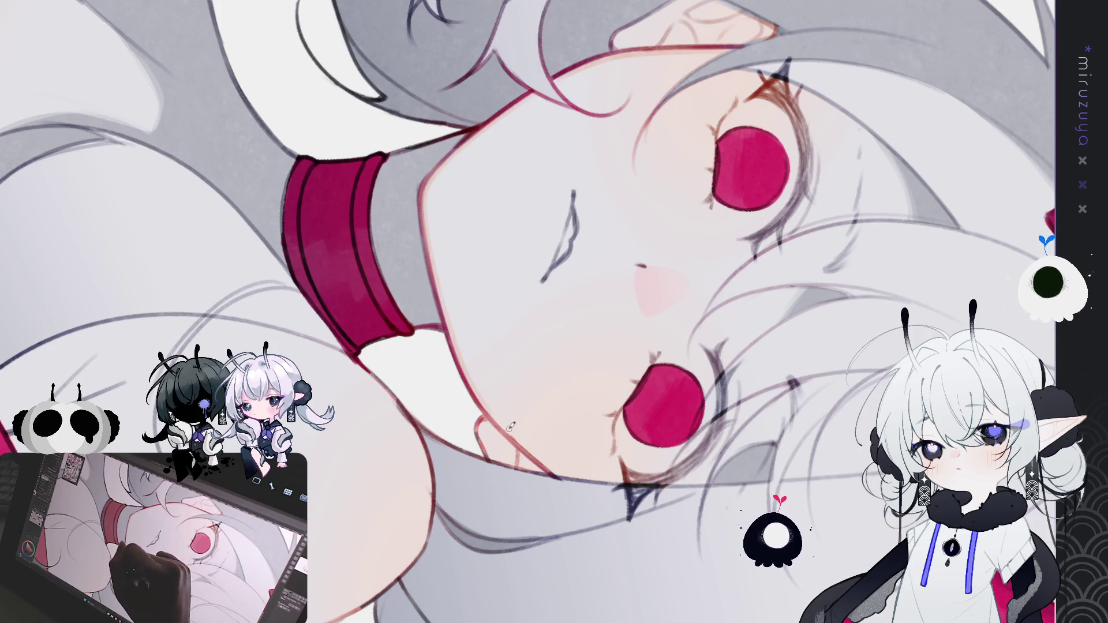
pyautogui.moveTo(556, 469)
pyautogui.mouseDown()
pyautogui.moveTo(715, 265)
pyautogui.moveTo(731, 287)
pyautogui.mouseUp()
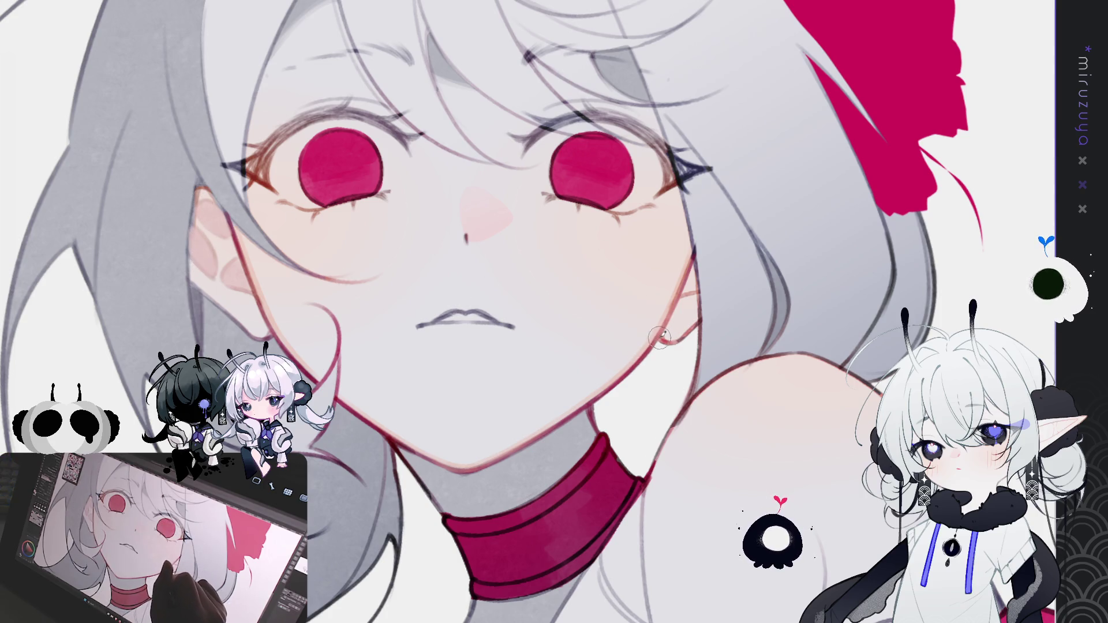
# Redraw the left ear's outline top to bottom and shade its inside pink
pyautogui.moveTo(202, 188)
pyautogui.mouseDown()
pyautogui.moveTo(191, 277)
pyautogui.moveTo(245, 306)
pyautogui.mouseUp()
pyautogui.hotkey('ctrl', 'z')
pyautogui.moveTo(202, 178)
pyautogui.mouseDown()
pyautogui.moveTo(188, 239)
pyautogui.moveTo(213, 292)
pyautogui.moveTo(254, 319)
pyautogui.mouseUp()
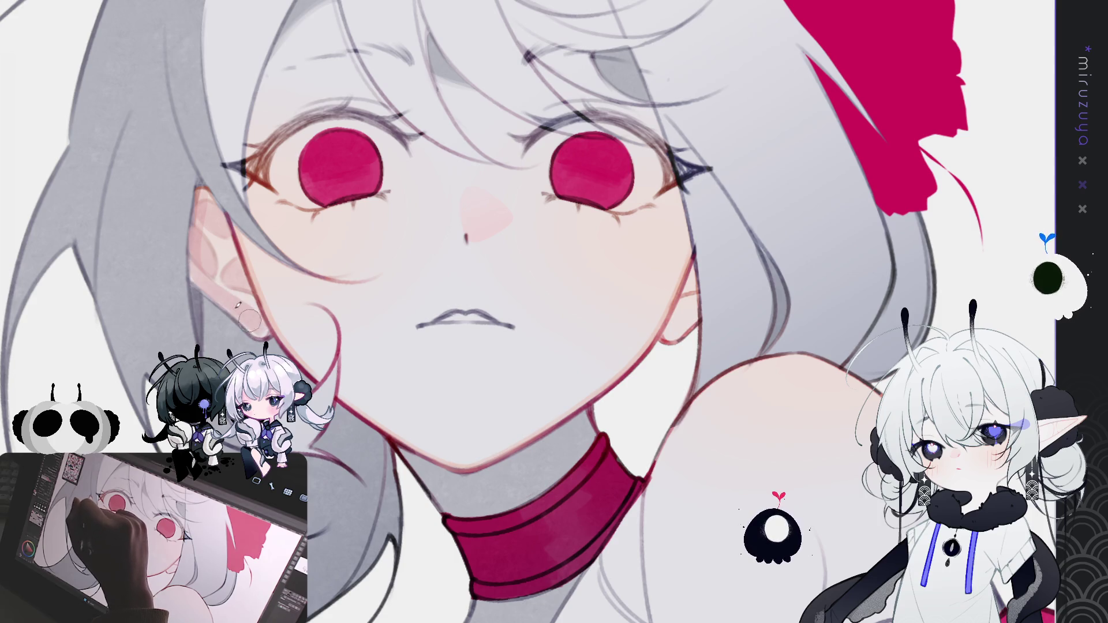
pyautogui.moveTo(230, 270)
pyautogui.mouseDown()
pyautogui.moveTo(201, 208)
pyautogui.moveTo(237, 294)
pyautogui.moveTo(199, 242)
pyautogui.moveTo(205, 195)
pyautogui.mouseUp()
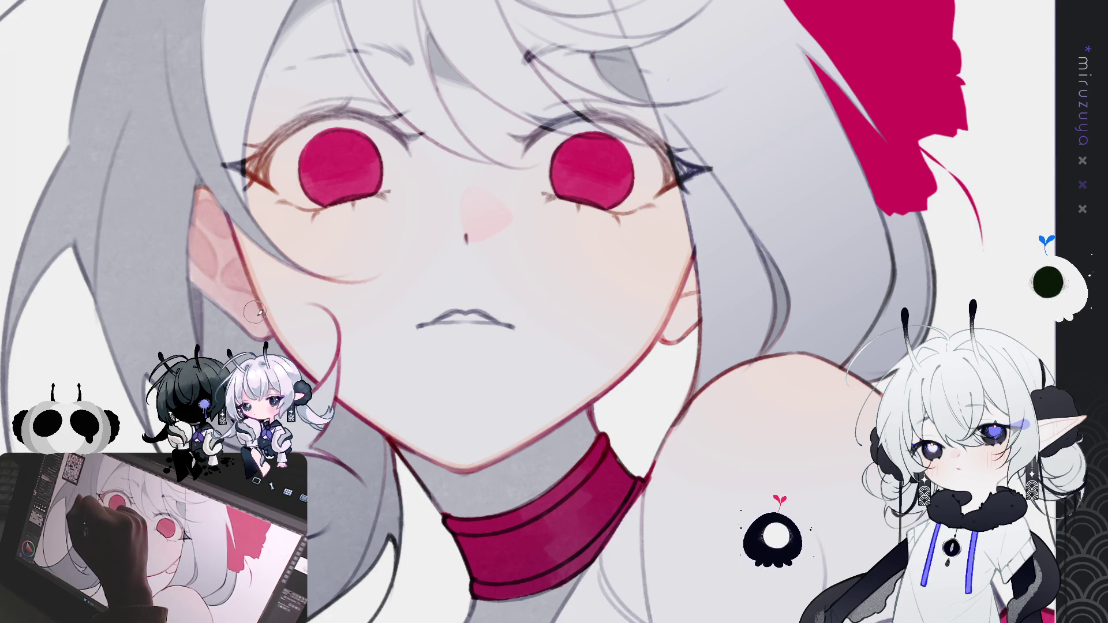
# Draw a small earring at the ear and review the face down to the choker
pyautogui.moveTo(340, 137)
pyautogui.mouseDown()
pyautogui.moveTo(461, 346)
pyautogui.moveTo(539, 440)
pyautogui.mouseUp()
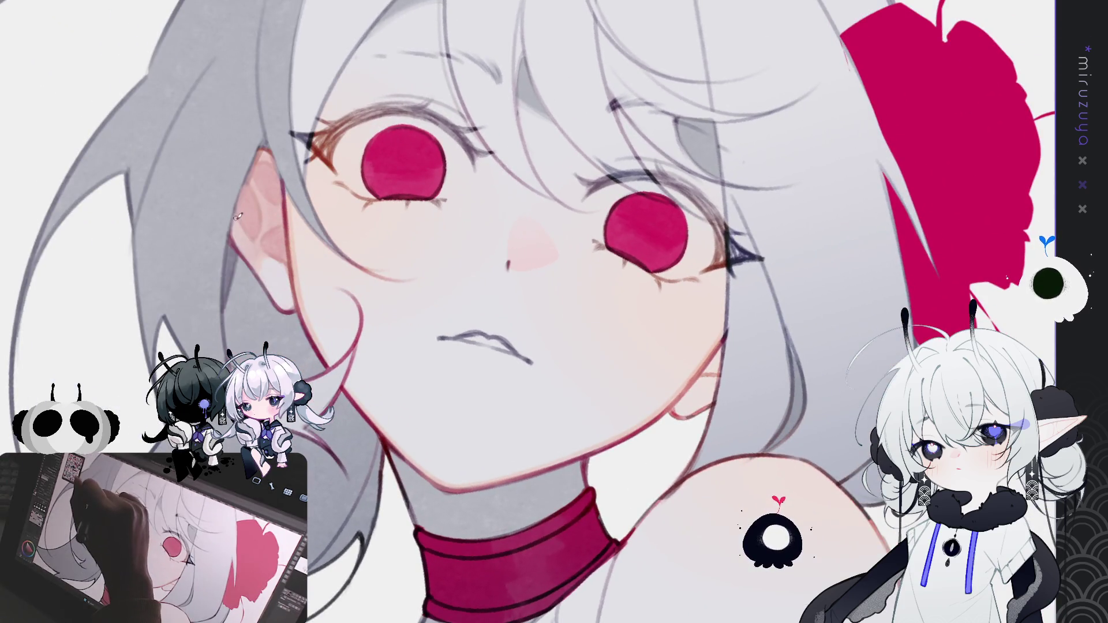
pyautogui.moveTo(247, 236)
pyautogui.mouseDown()
pyautogui.moveTo(255, 242)
pyautogui.moveTo(238, 206)
pyautogui.mouseUp()
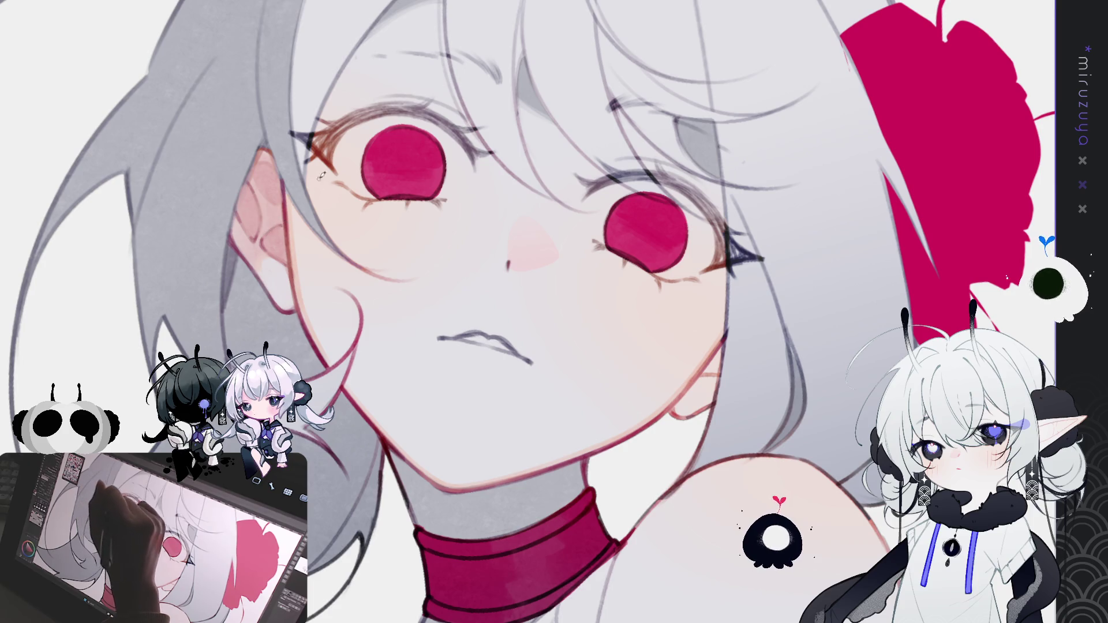
pyautogui.moveTo(337, 168); pyautogui.dragTo(320, 219)
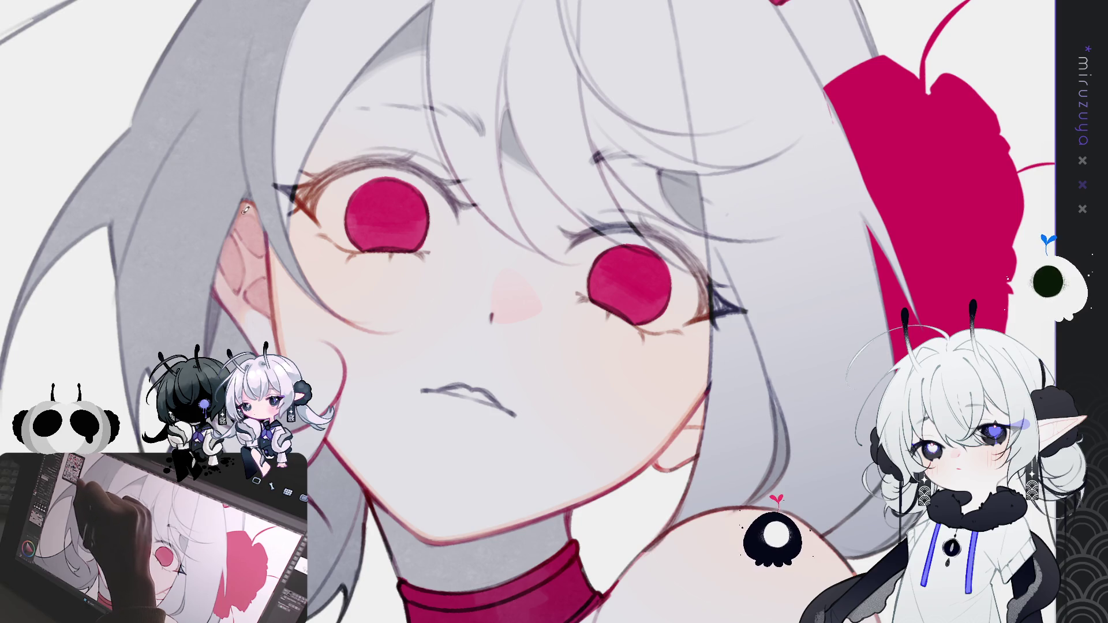
pyautogui.moveTo(397, 140); pyautogui.dragTo(372, 105)
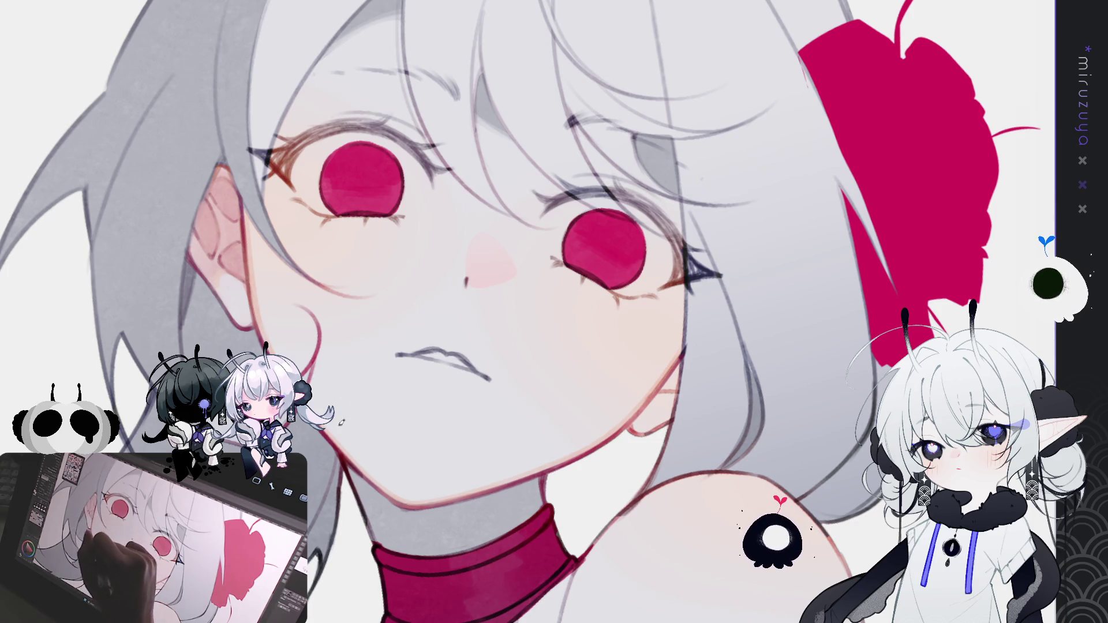
pyautogui.moveTo(582, 412); pyautogui.dragTo(547, 322)
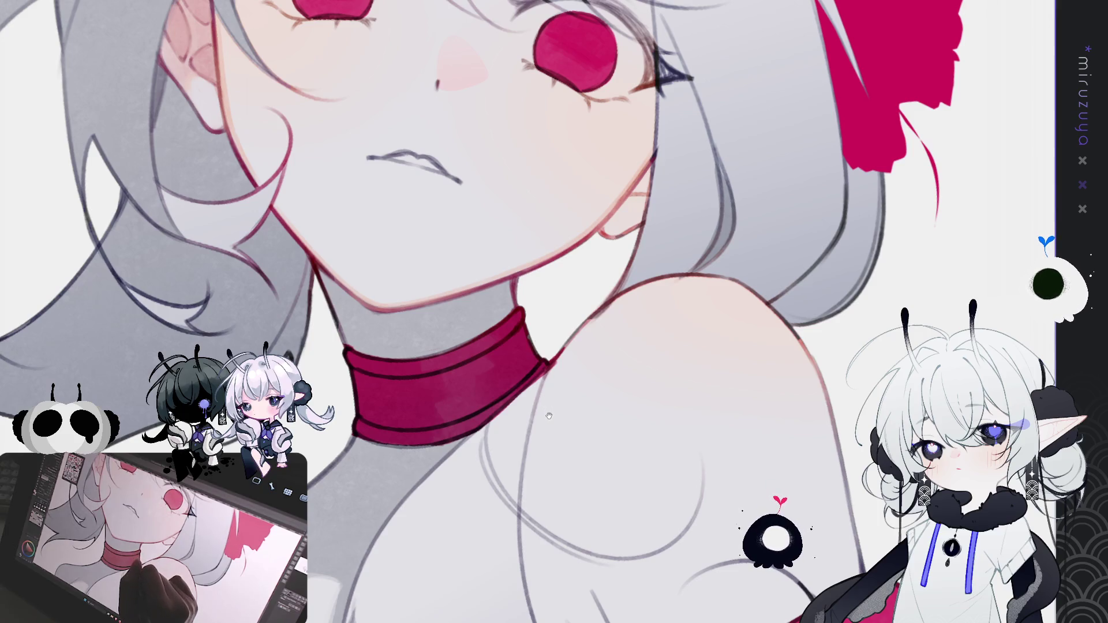
pyautogui.moveTo(549, 420); pyautogui.dragTo(536, 439)
# Trace a faint darker stroke along the neck outline
pyautogui.moveTo(573, 369)
pyautogui.mouseDown()
pyautogui.moveTo(610, 371)
pyautogui.moveTo(565, 412)
pyautogui.mouseUp()
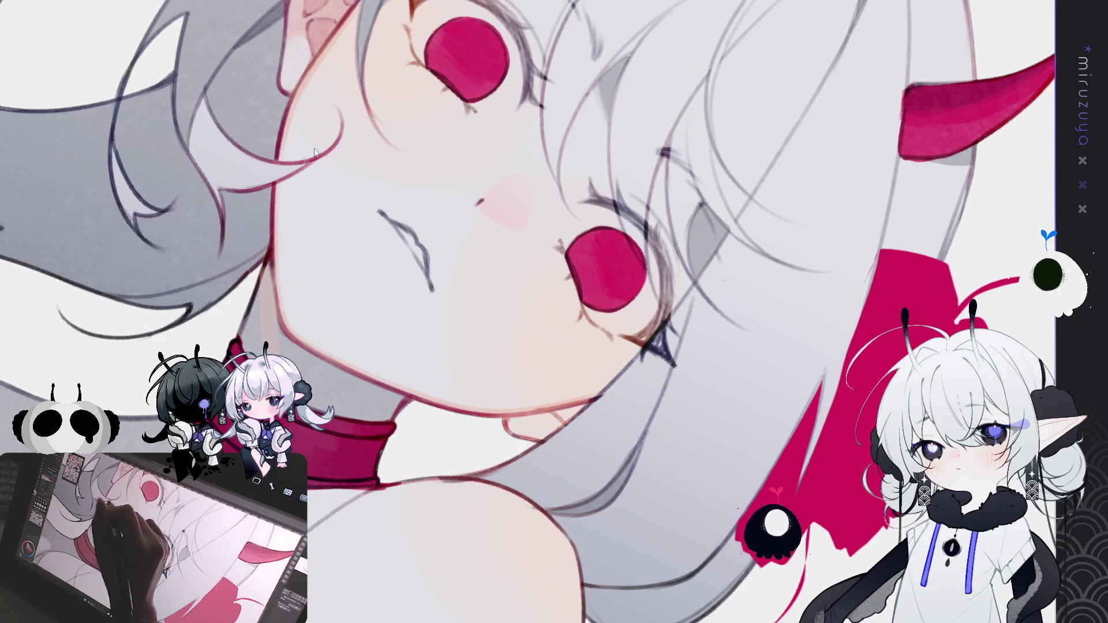
pyautogui.moveTo(265, 270); pyautogui.dragTo(273, 346)
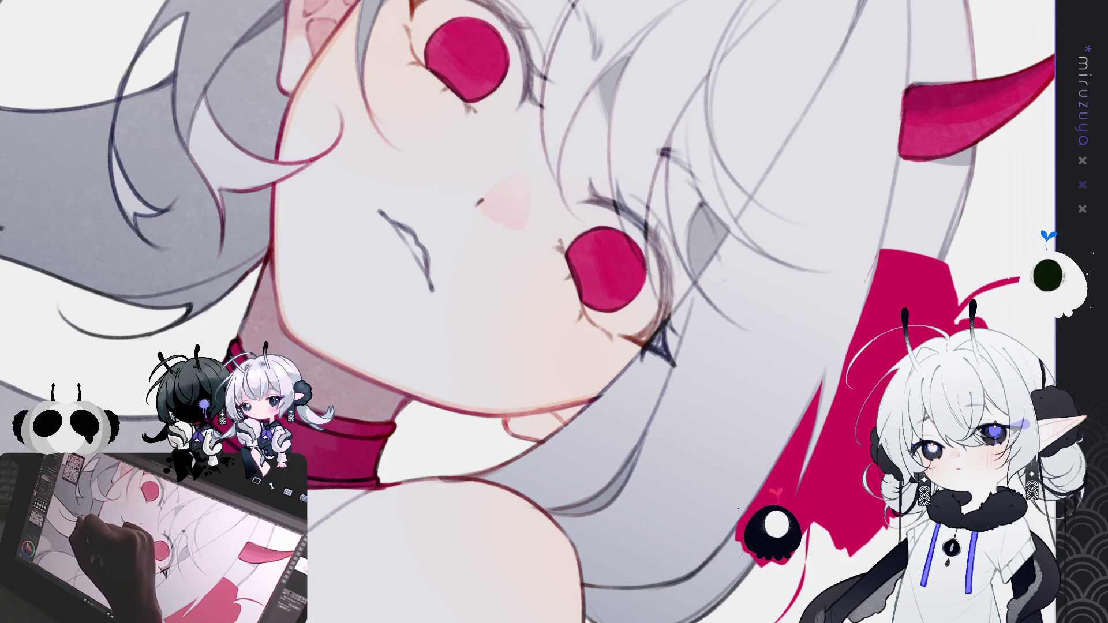
# Paint a soft reddish shadow on the neck beneath the jaw, just above the choker
pyautogui.moveTo(395, 337)
pyautogui.mouseDown()
pyautogui.moveTo(695, 359)
pyautogui.moveTo(577, 288)
pyautogui.mouseUp()
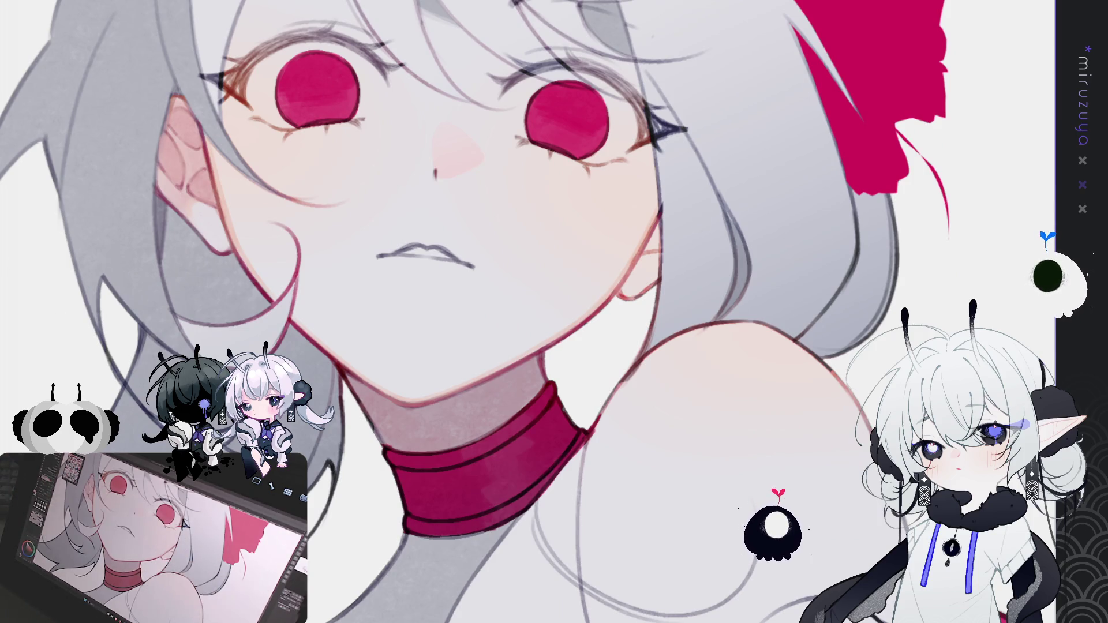
pyautogui.moveTo(949, 217); pyautogui.dragTo(609, 287)
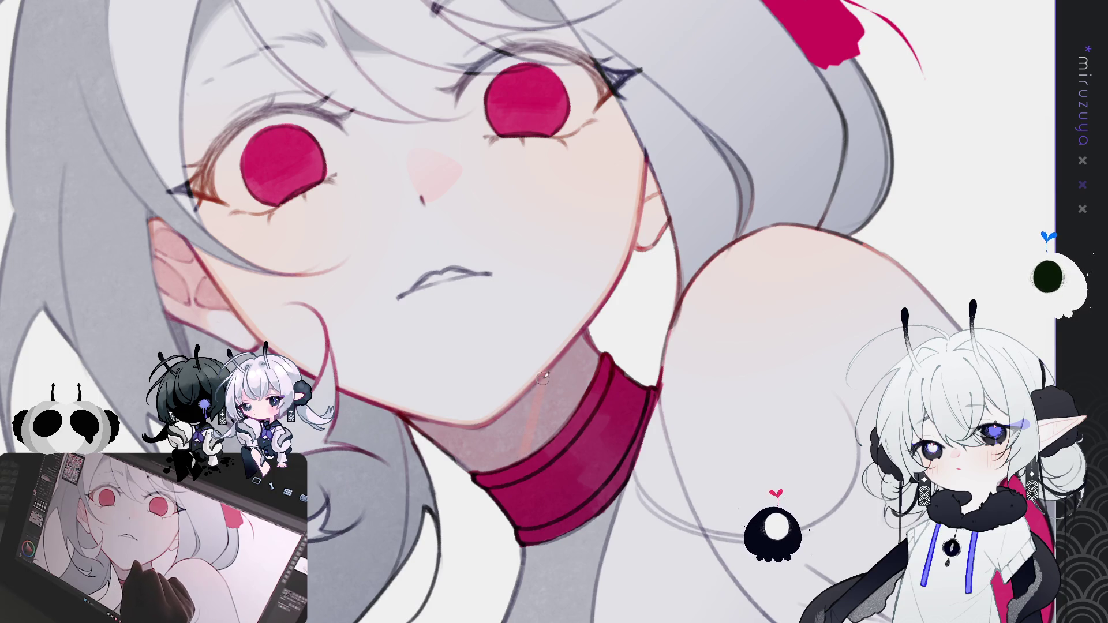
pyautogui.moveTo(551, 375); pyautogui.dragTo(438, 430)
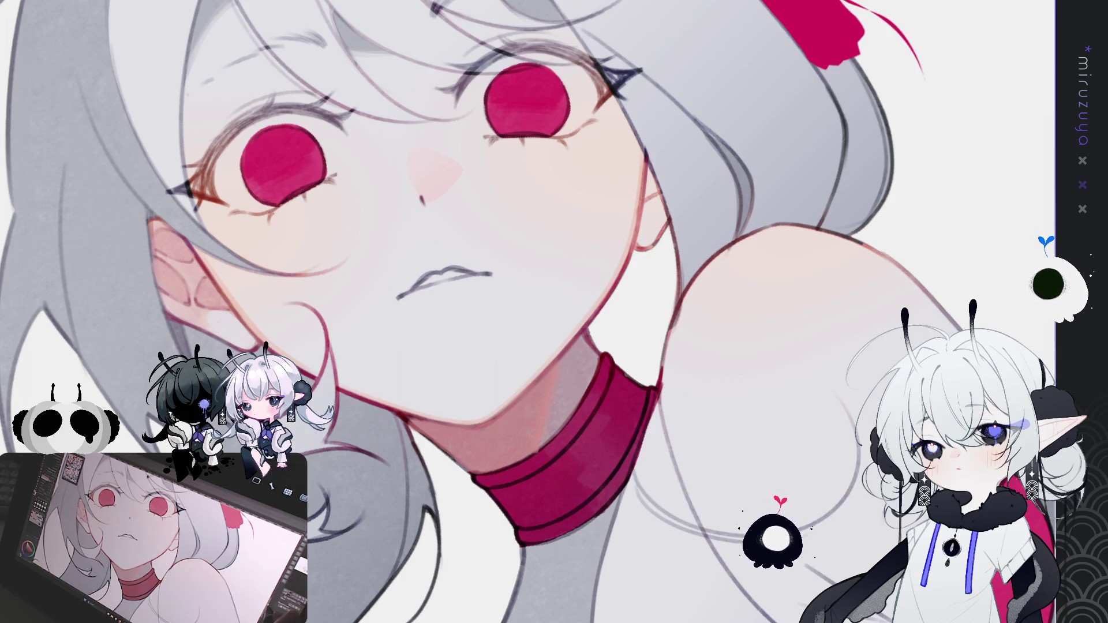
pyautogui.moveTo(519, 392)
pyautogui.mouseDown()
pyautogui.moveTo(507, 381)
pyautogui.moveTo(528, 400)
pyautogui.mouseUp()
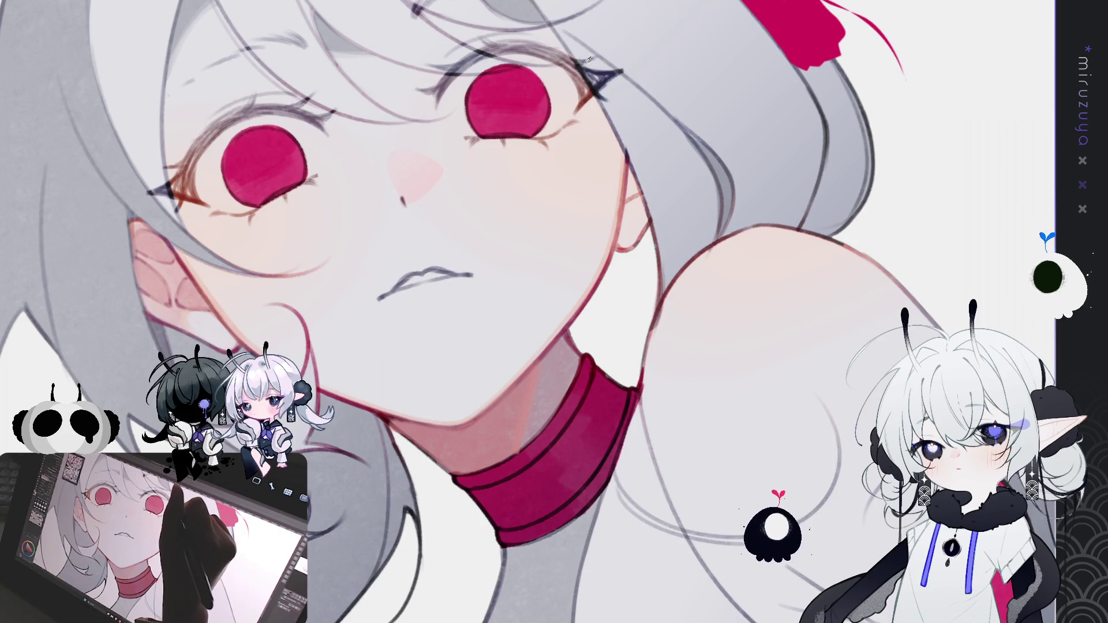
pyautogui.moveTo(586, 59); pyautogui.dragTo(638, 19)
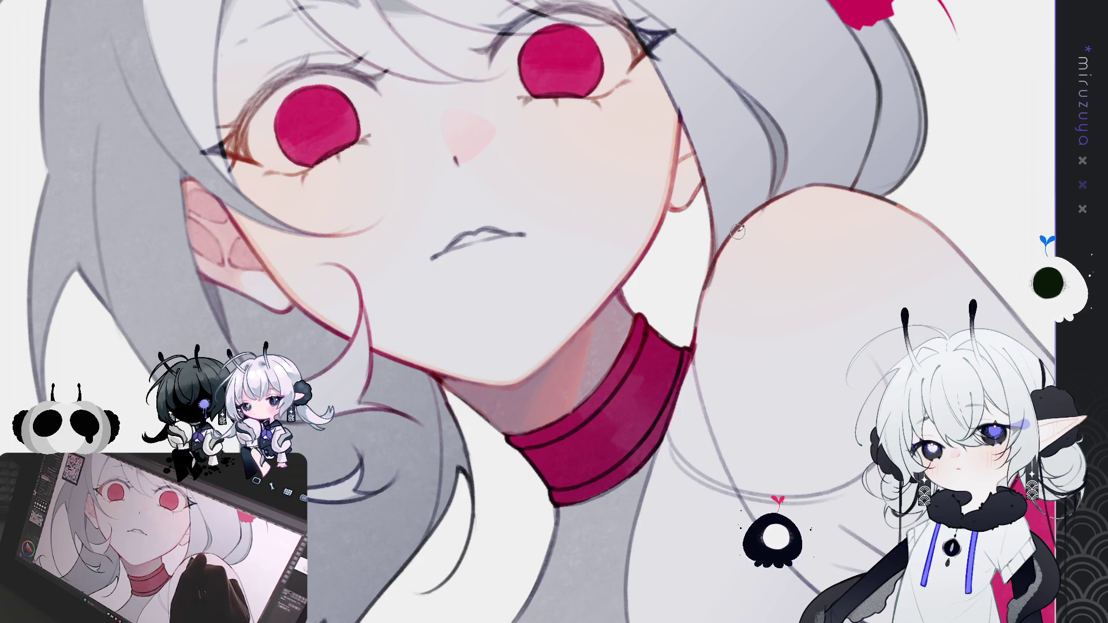
pyautogui.moveTo(738, 230)
pyautogui.mouseDown()
pyautogui.moveTo(548, 438)
pyautogui.moveTo(459, 501)
pyautogui.mouseUp()
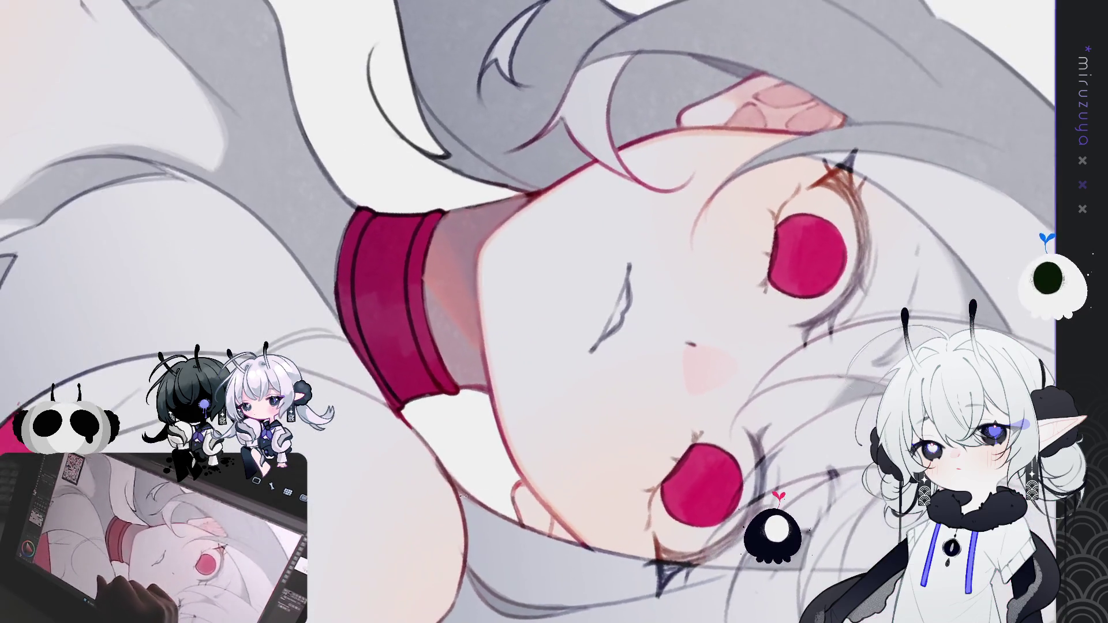
pyautogui.moveTo(507, 296); pyautogui.dragTo(528, 310)
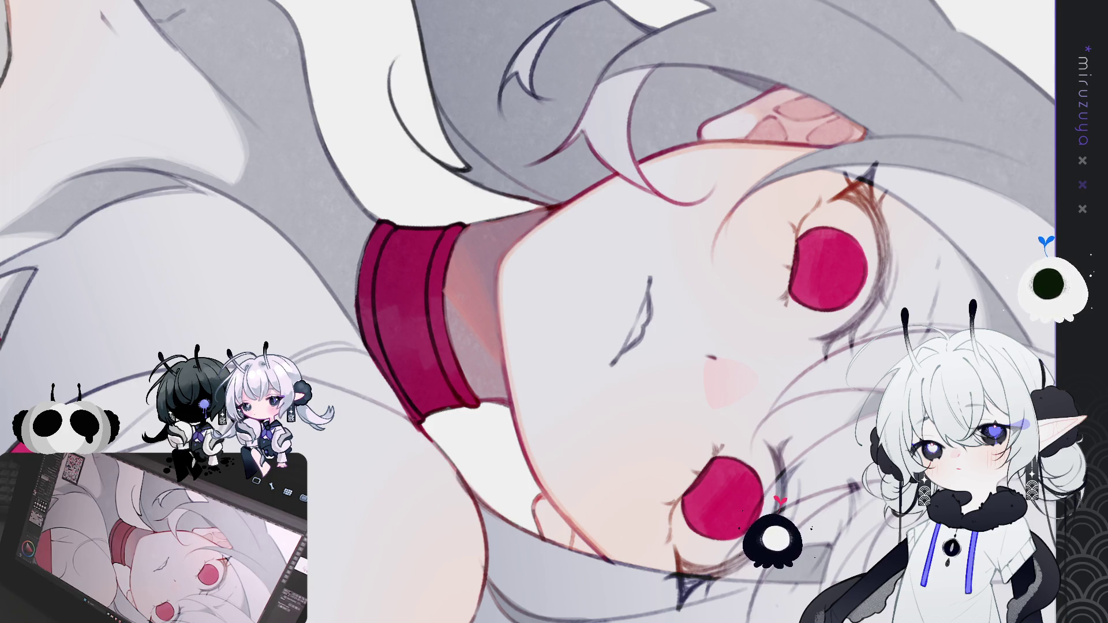
pyautogui.moveTo(479, 254); pyautogui.dragTo(463, 234)
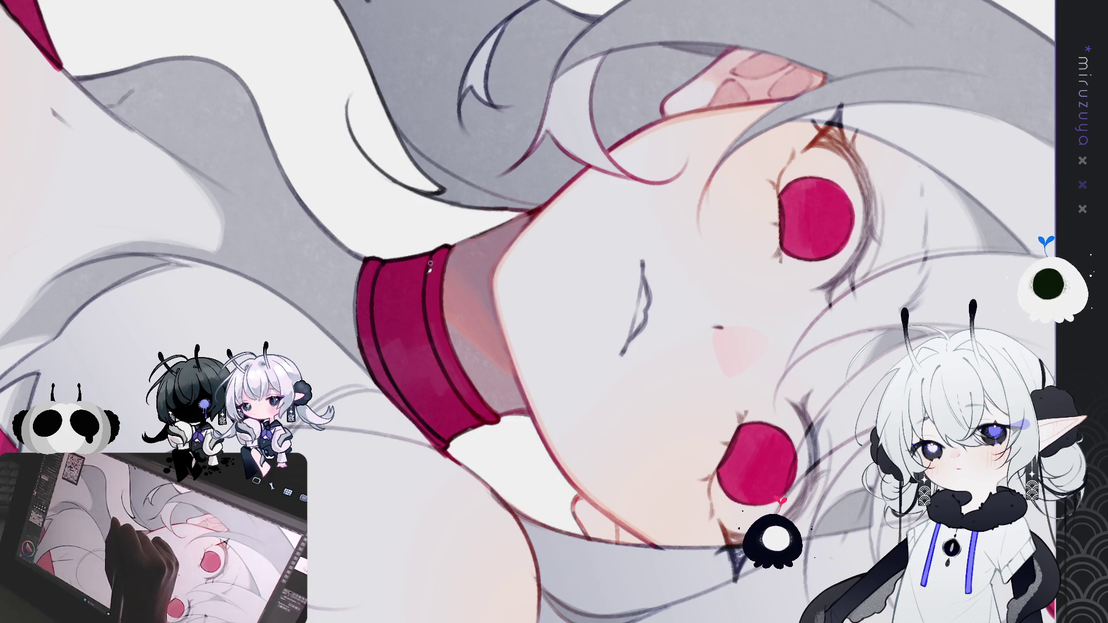
pyautogui.moveTo(479, 395); pyautogui.dragTo(456, 303)
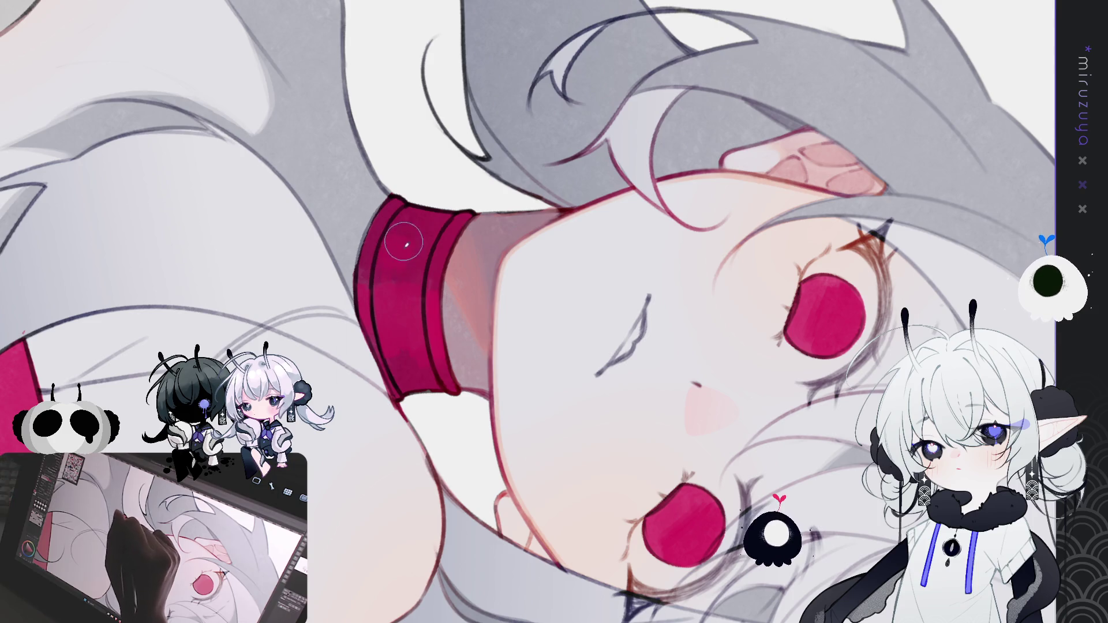
pyautogui.moveTo(560, 180)
pyautogui.mouseDown()
pyautogui.moveTo(496, 135)
pyautogui.moveTo(519, 155)
pyautogui.mouseUp()
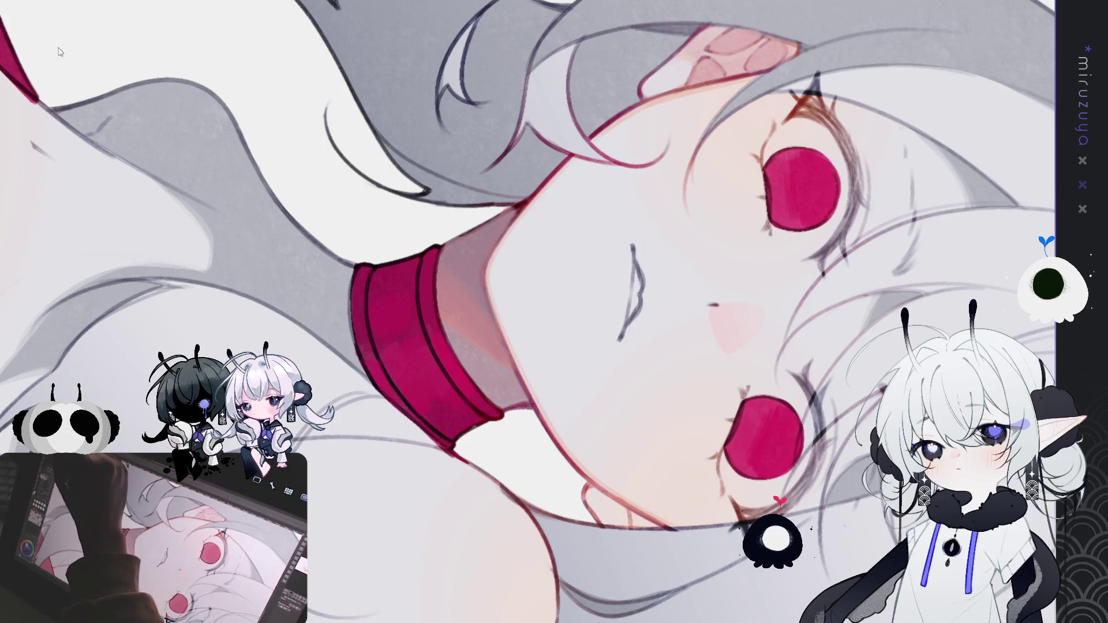
pyautogui.moveTo(385, 339)
pyautogui.mouseDown()
pyautogui.moveTo(396, 365)
pyautogui.moveTo(450, 399)
pyautogui.mouseUp()
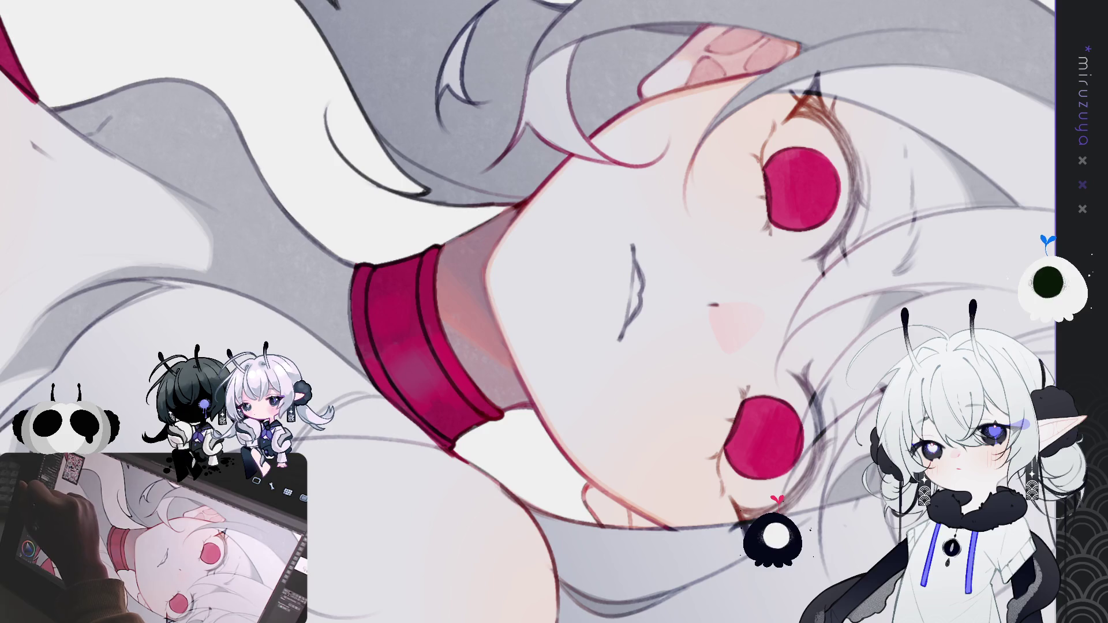
pyautogui.hotkey('ctrl', 'z')
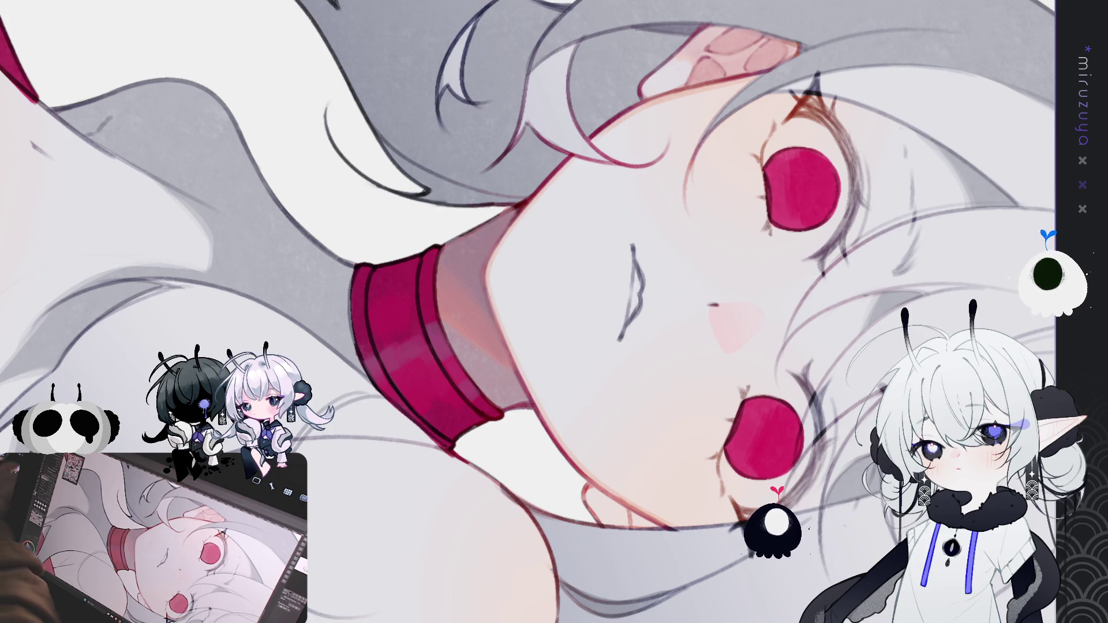
pyautogui.moveTo(846, 292); pyautogui.dragTo(750, 277)
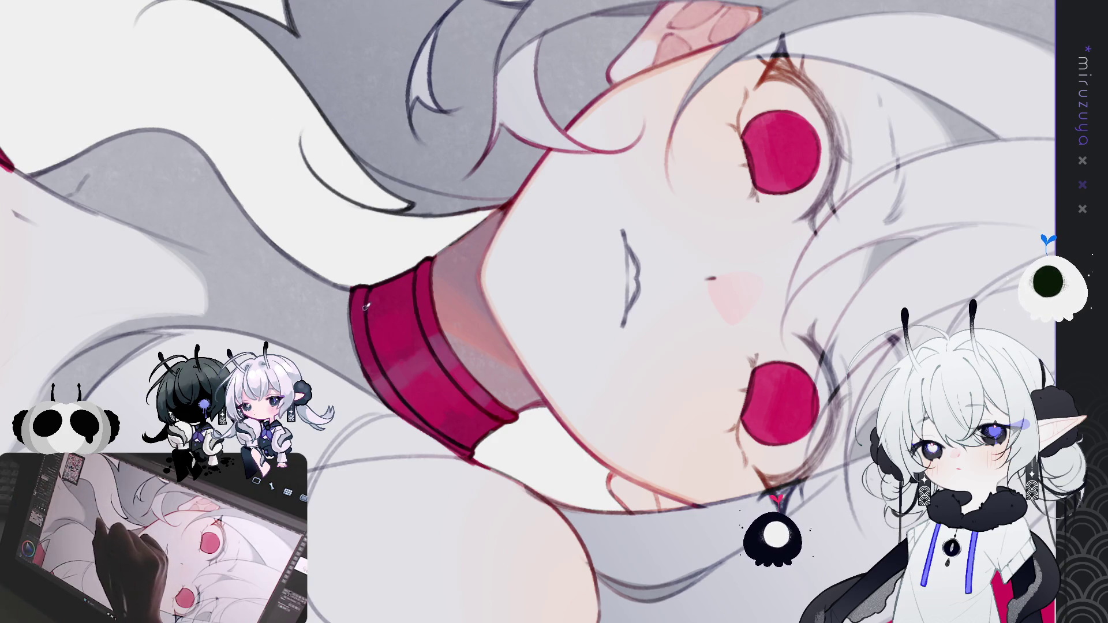
pyautogui.moveTo(369, 294); pyautogui.dragTo(635, 63)
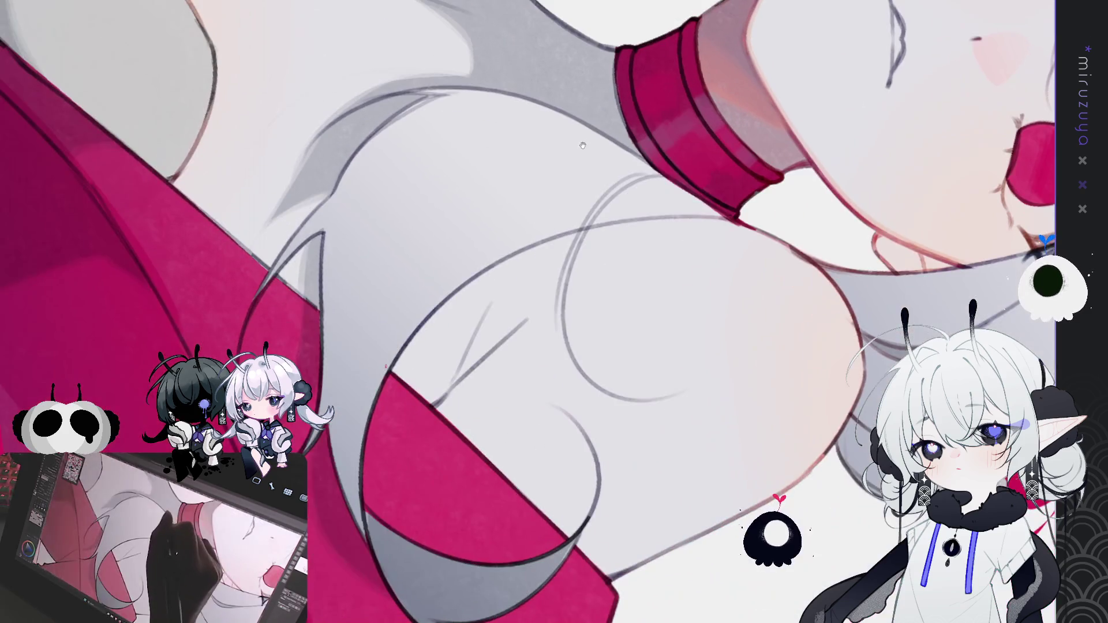
# Draw thin blue lines down the choker's left edge and along its inner stripe
pyautogui.moveTo(363, 305); pyautogui.dragTo(49, 592)
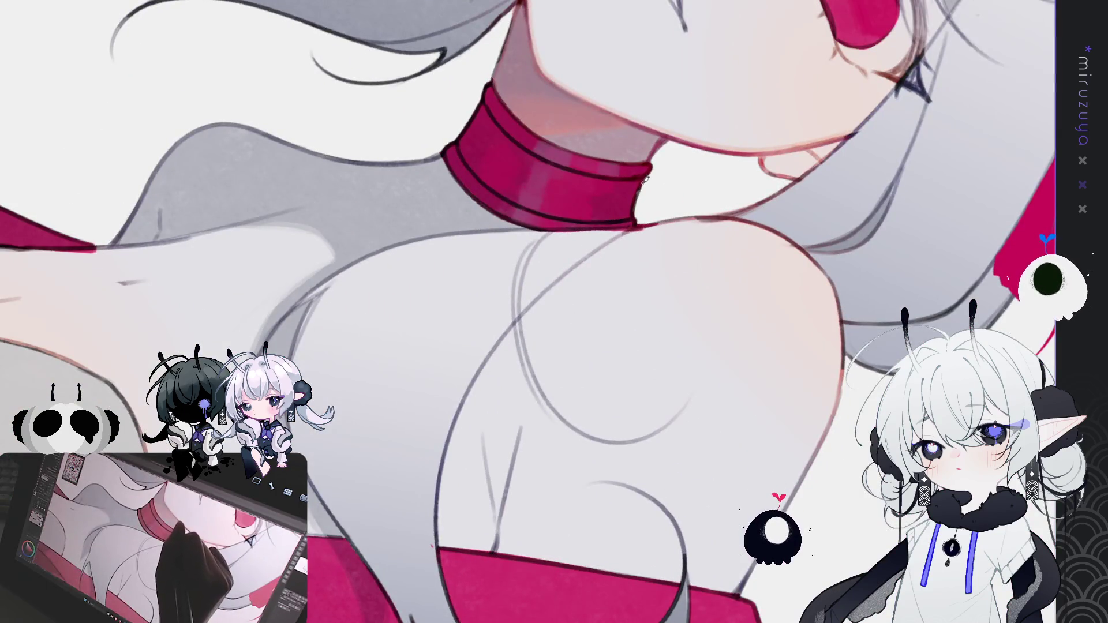
pyautogui.moveTo(645, 180)
pyautogui.mouseDown()
pyautogui.moveTo(673, 364)
pyautogui.moveTo(458, 424)
pyautogui.mouseUp()
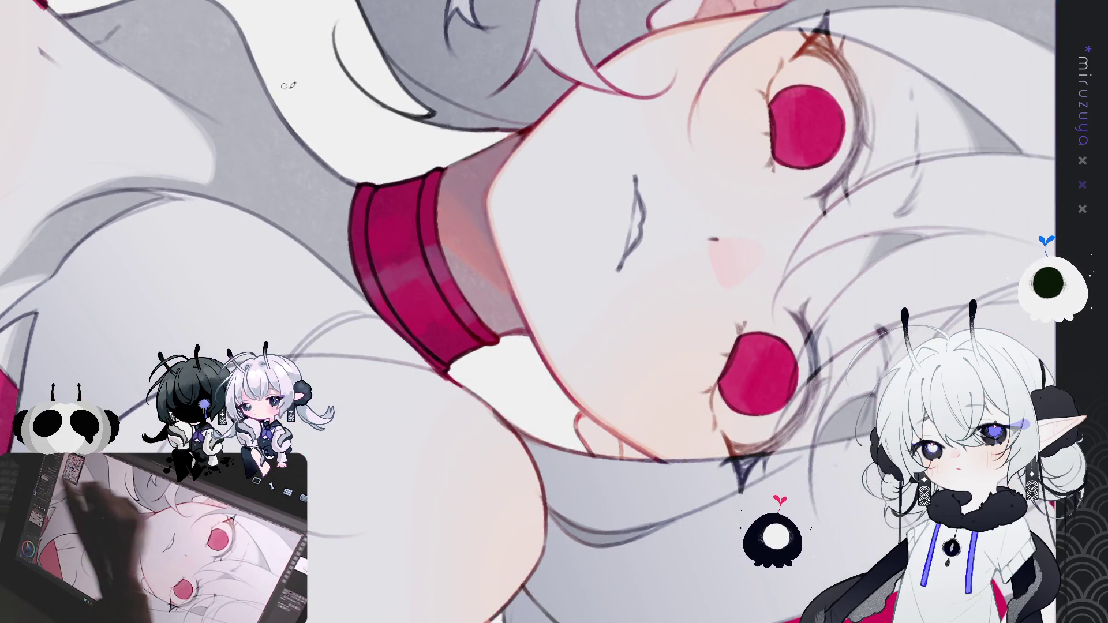
pyautogui.moveTo(373, 190); pyautogui.dragTo(367, 222)
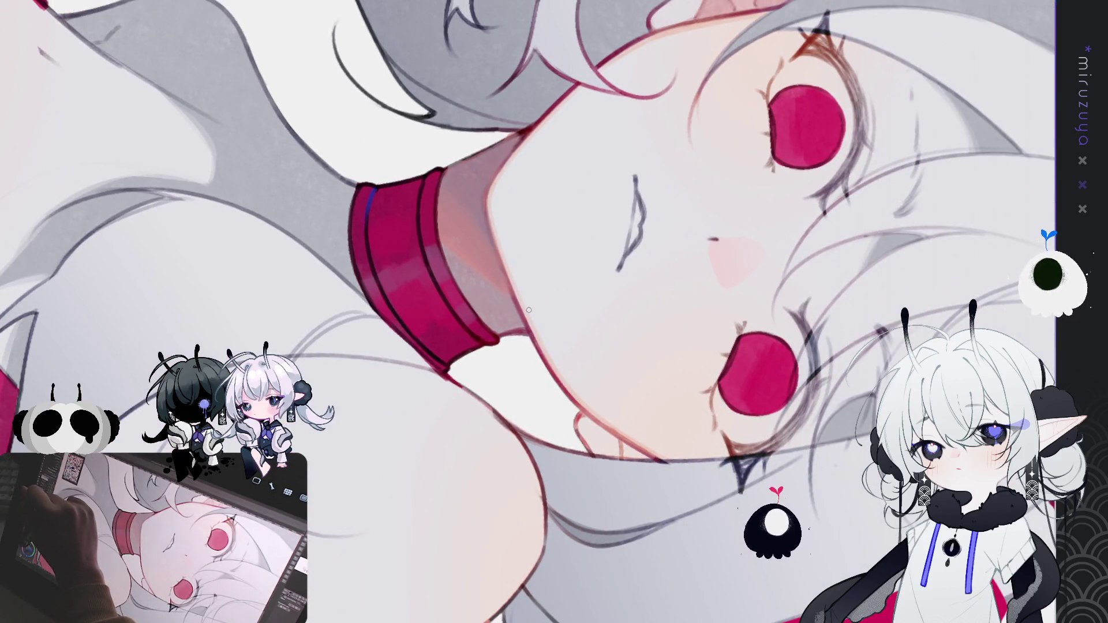
pyautogui.moveTo(374, 190)
pyautogui.mouseDown()
pyautogui.moveTo(377, 267)
pyautogui.moveTo(403, 307)
pyautogui.mouseUp()
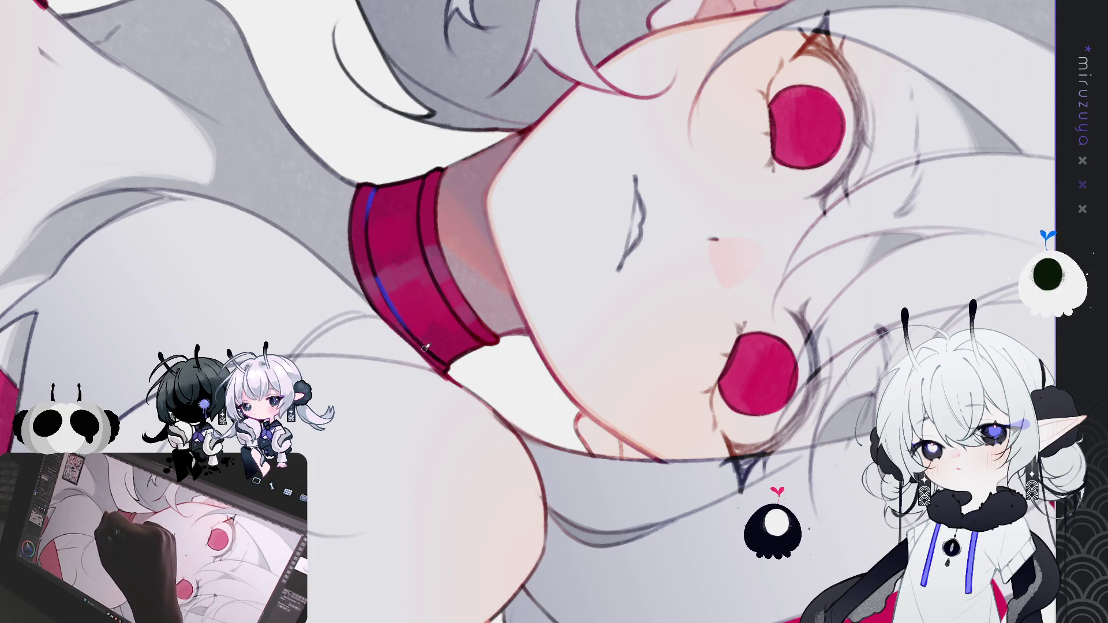
pyautogui.moveTo(422, 192); pyautogui.dragTo(467, 326)
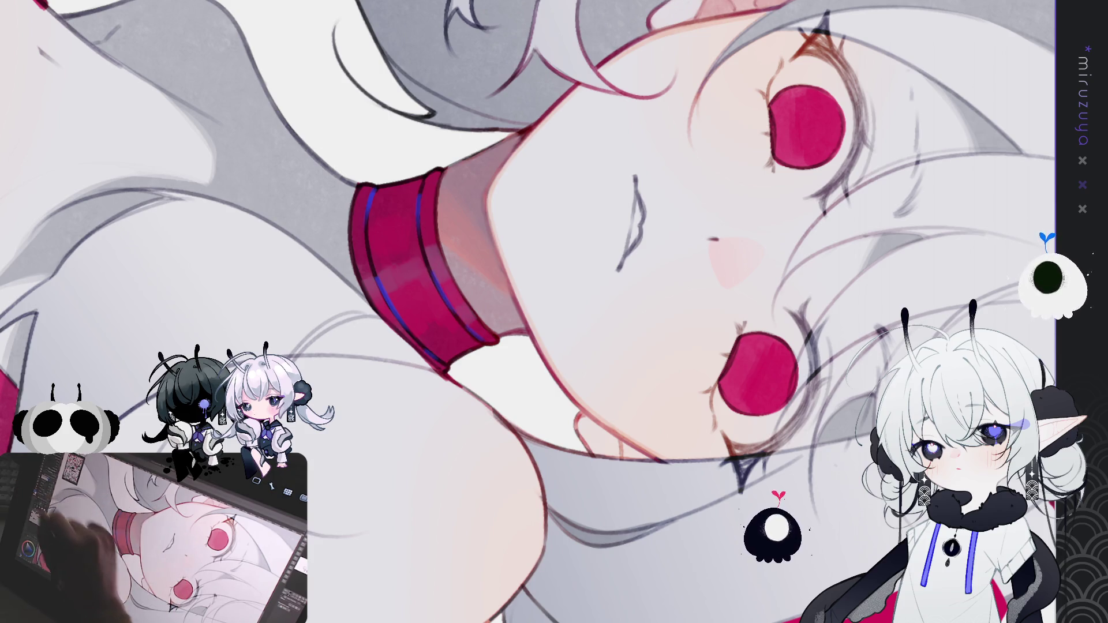
pyautogui.hotkey('ctrl', '0')
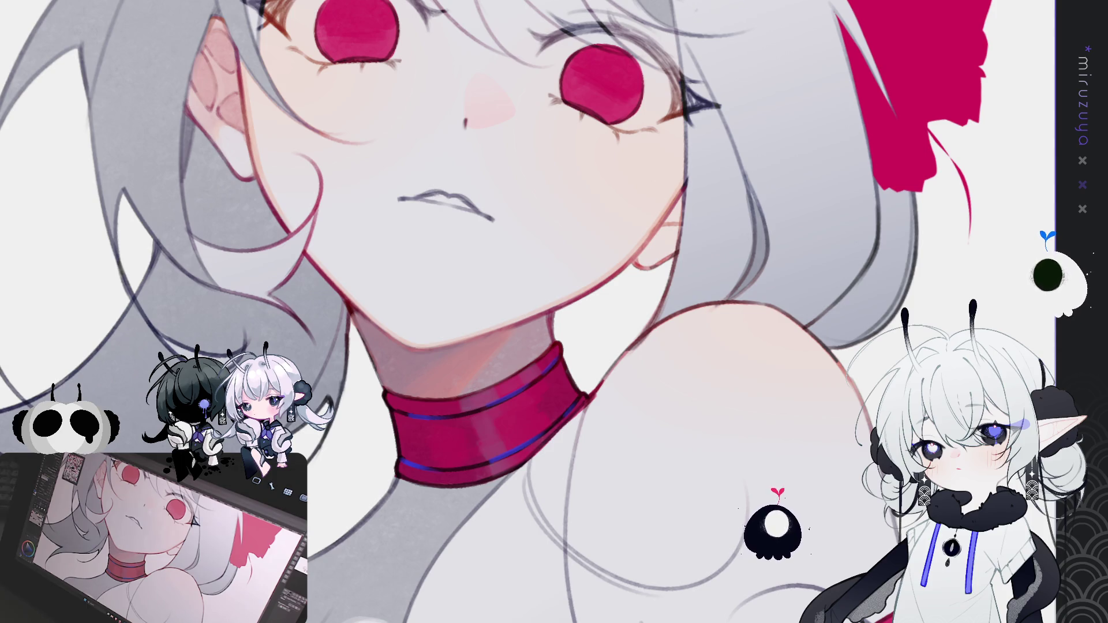
# Retouch the left neck line down toward the choker, then set the view upright
pyautogui.moveTo(648, 394); pyautogui.dragTo(685, 432)
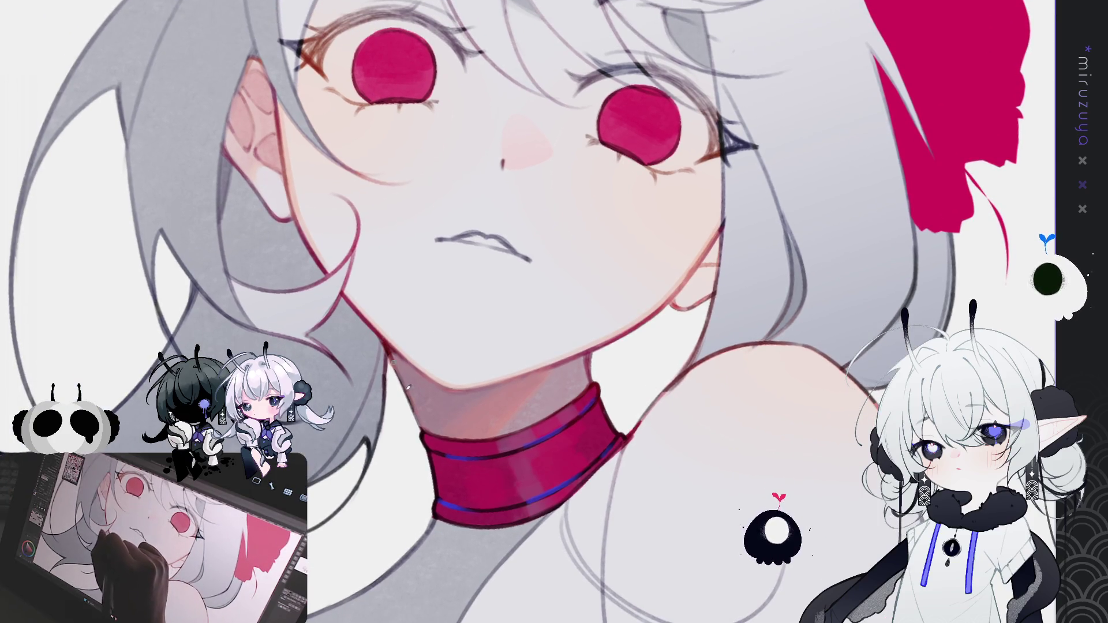
pyautogui.moveTo(387, 345); pyautogui.dragTo(420, 424)
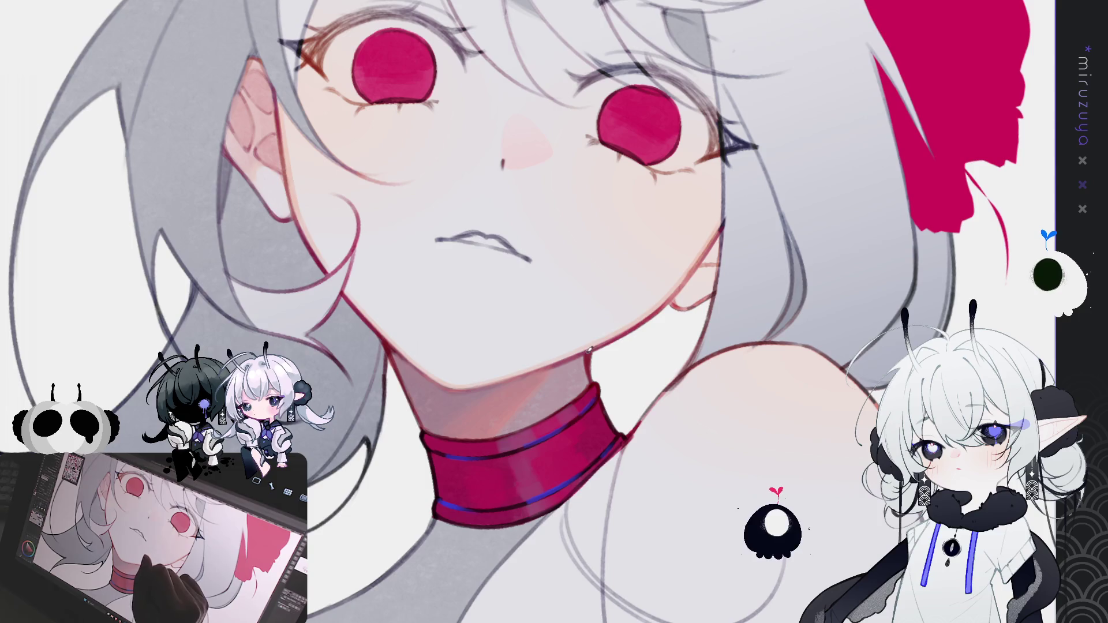
pyautogui.moveTo(596, 347); pyautogui.dragTo(435, 291)
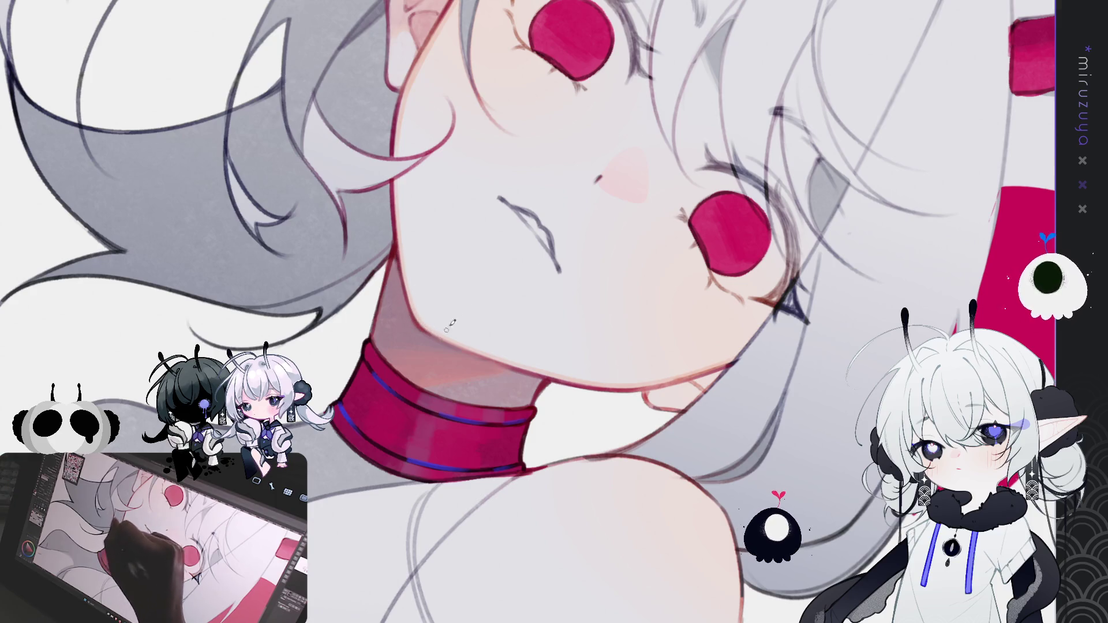
pyautogui.press('r')
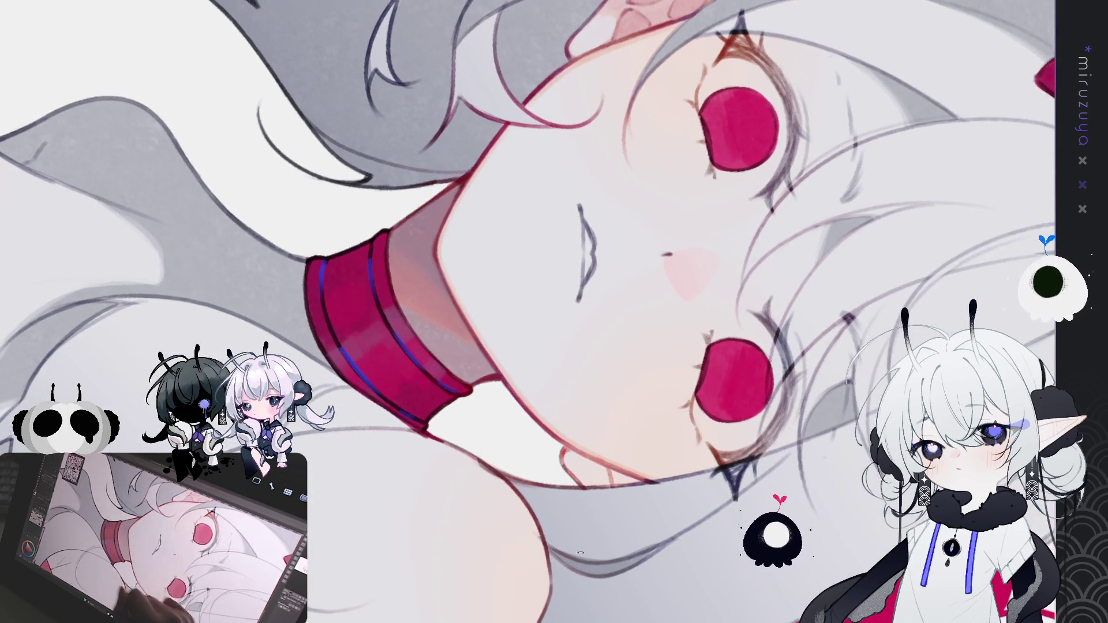
pyautogui.press('r')
pyautogui.scroll(2, 108, 297)
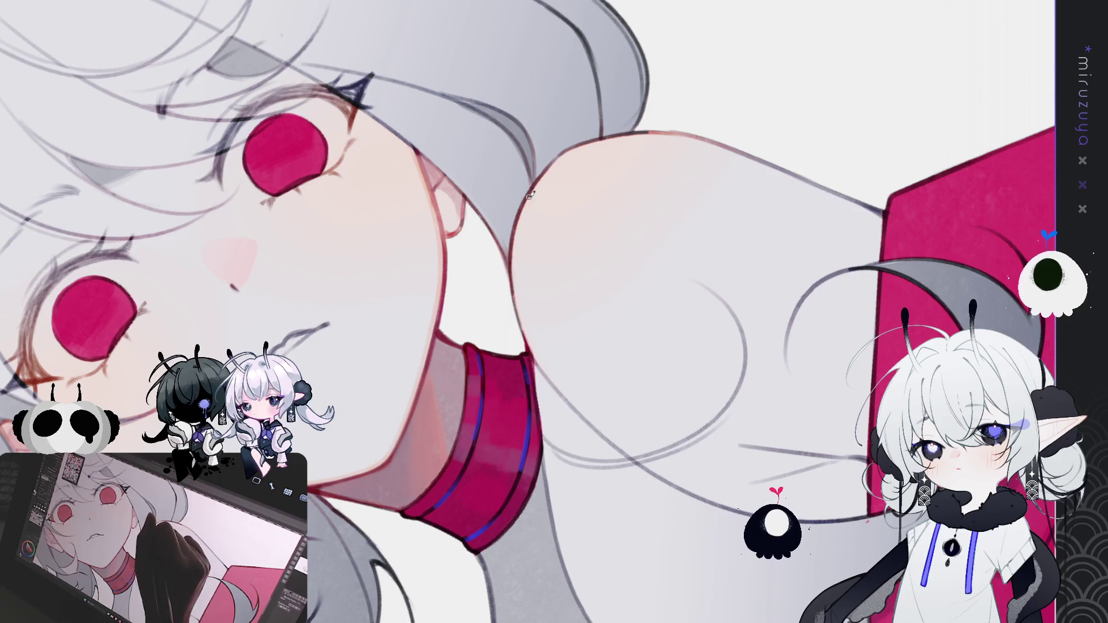
# Lighten the long dark neck line below the choker, redoing the strokes several times
pyautogui.moveTo(647, 296)
pyautogui.mouseDown()
pyautogui.moveTo(544, 129)
pyautogui.moveTo(522, 154)
pyautogui.mouseUp()
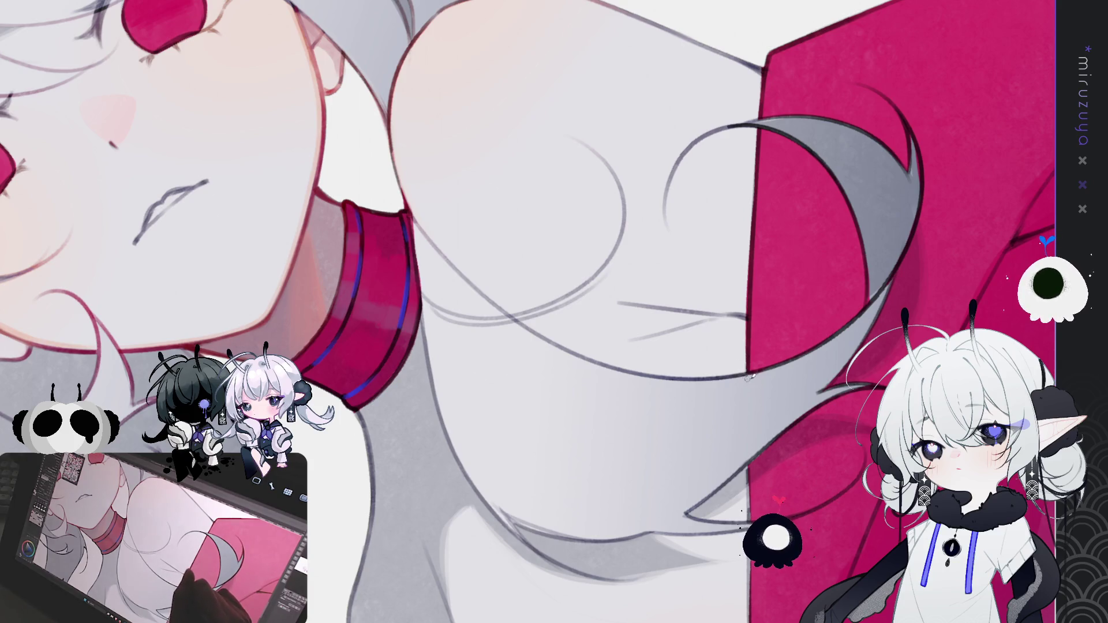
pyautogui.moveTo(411, 215); pyautogui.dragTo(429, 342)
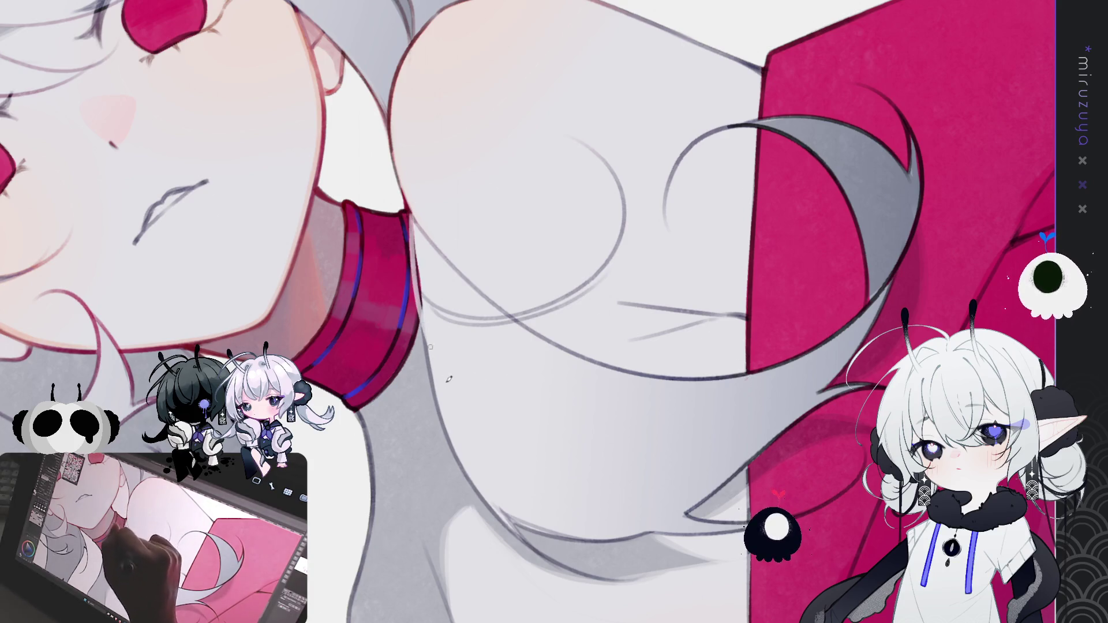
pyautogui.moveTo(414, 217); pyautogui.dragTo(430, 330)
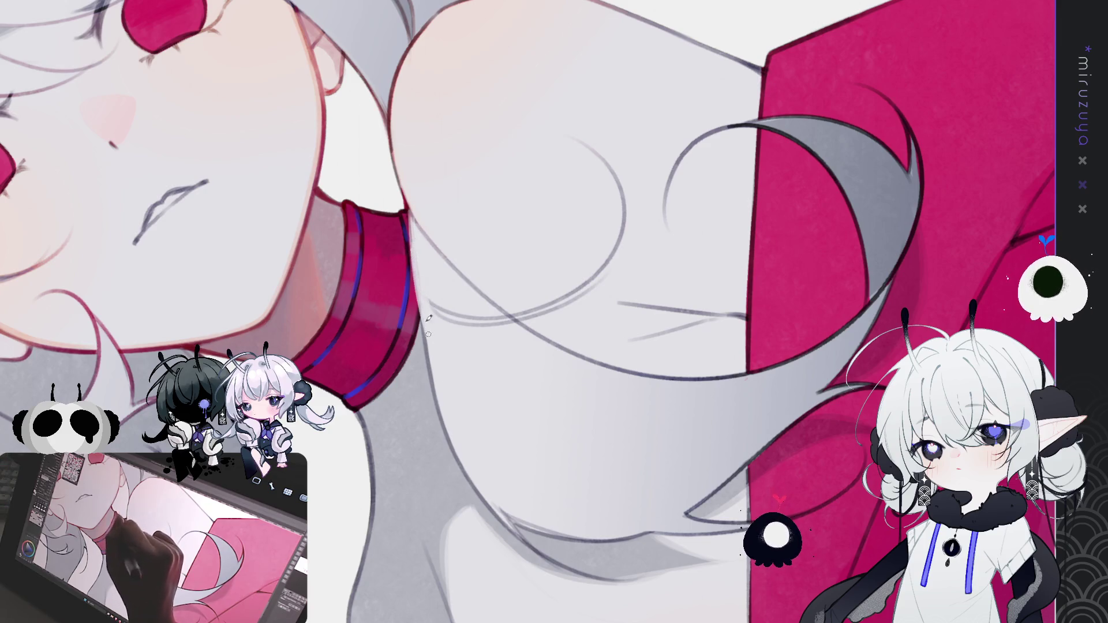
pyautogui.moveTo(413, 212); pyautogui.dragTo(437, 404)
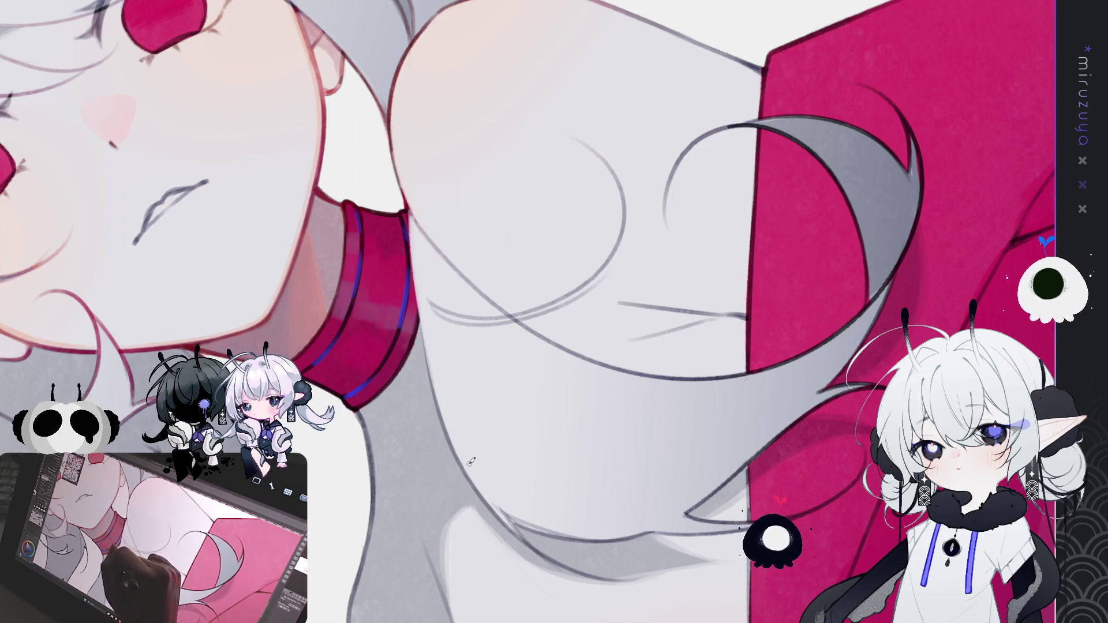
pyautogui.moveTo(428, 343); pyautogui.dragTo(432, 381)
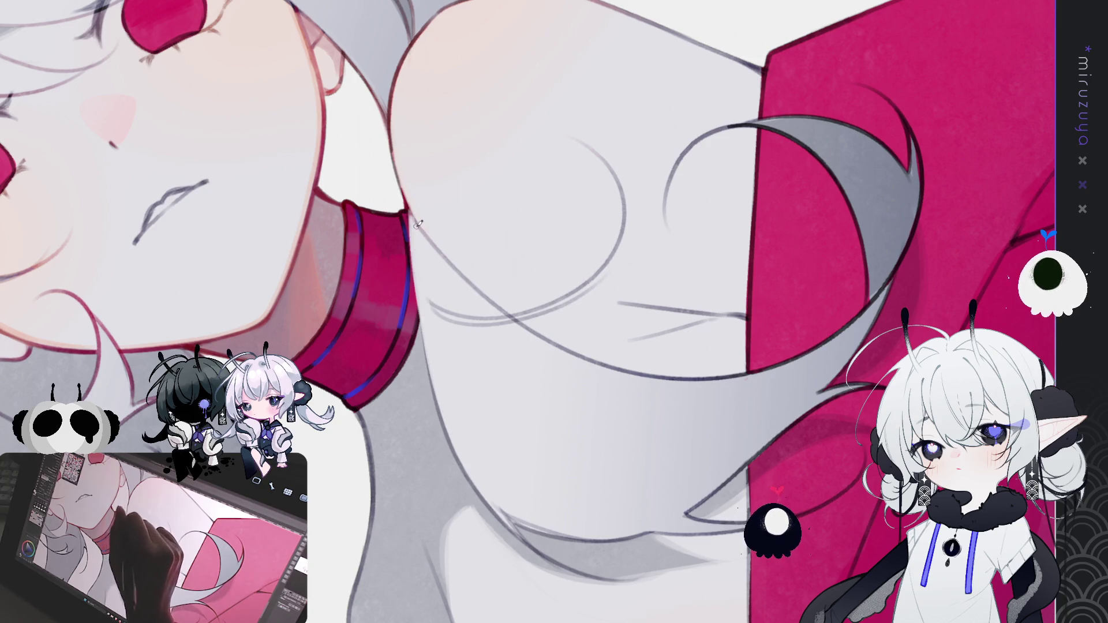
pyautogui.moveTo(408, 260); pyautogui.dragTo(472, 485)
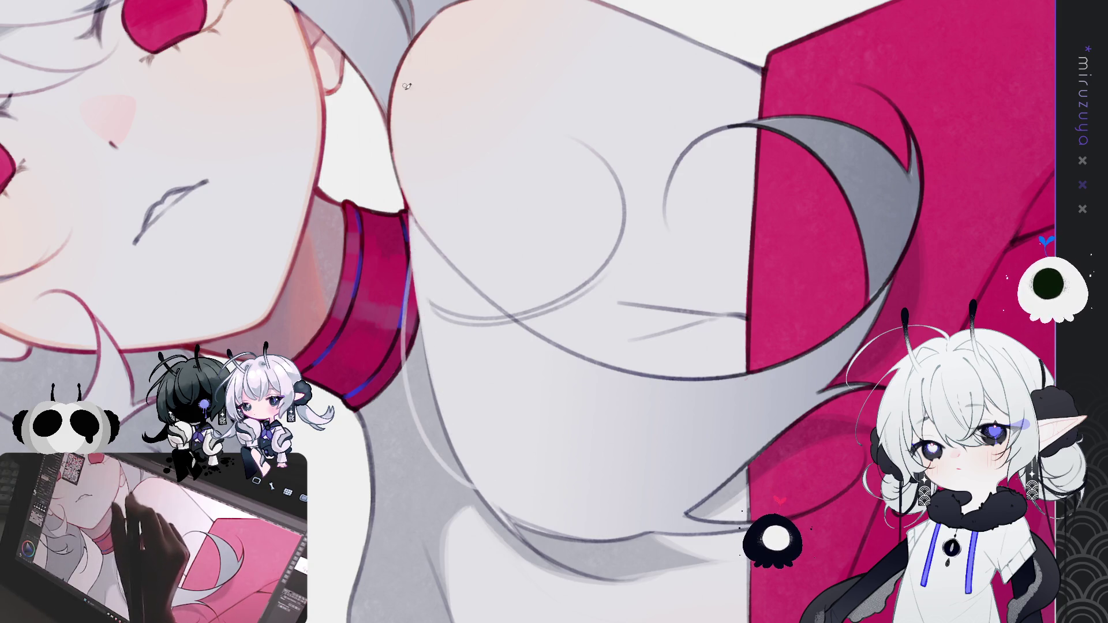
pyautogui.hotkey('ctrl', 'z')
pyautogui.moveTo(407, 259); pyautogui.dragTo(471, 474)
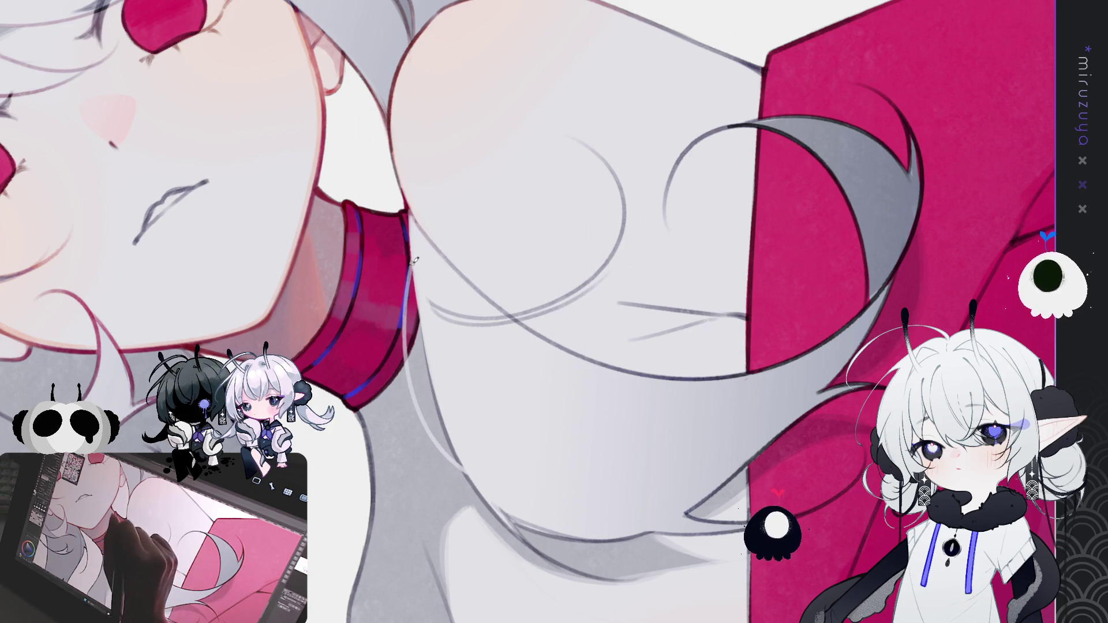
pyautogui.hotkey('ctrl', 'z')
pyautogui.moveTo(411, 271); pyautogui.dragTo(460, 460)
pyautogui.hotkey('ctrl', 'z')
# Lighten the choker's left edge line and the lower part of the neck line
pyautogui.moveTo(416, 213)
pyautogui.mouseDown()
pyautogui.moveTo(398, 269)
pyautogui.moveTo(447, 433)
pyautogui.mouseUp()
pyautogui.moveTo(412, 220); pyautogui.dragTo(401, 286)
pyautogui.moveTo(409, 238); pyautogui.dragTo(402, 301)
pyautogui.moveTo(433, 407); pyautogui.dragTo(446, 433)
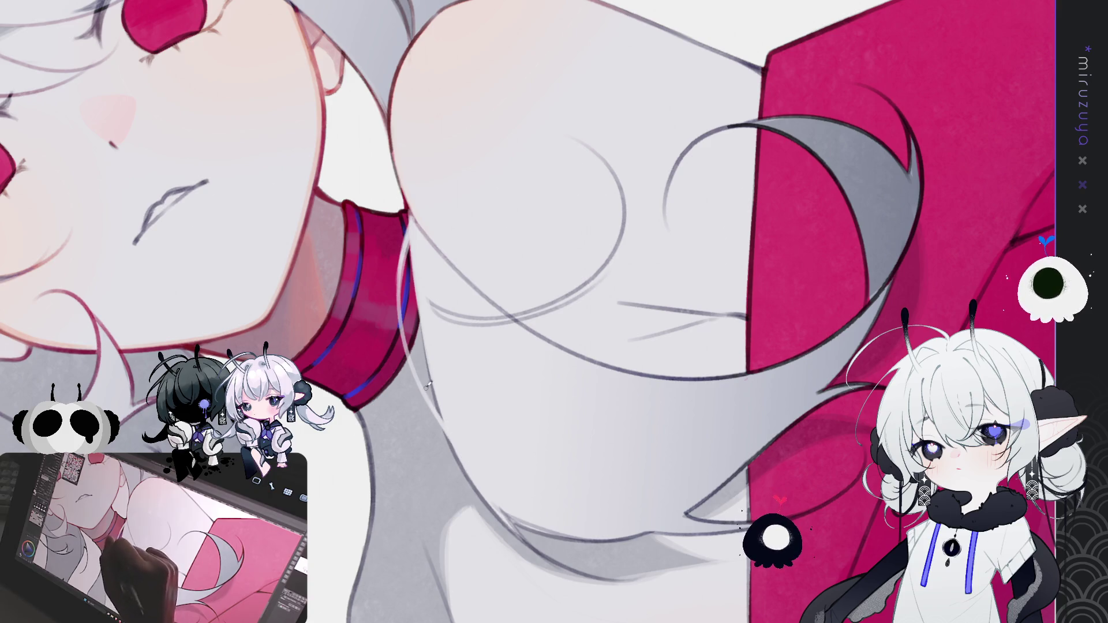
pyautogui.scroll(-3, 428, 392)
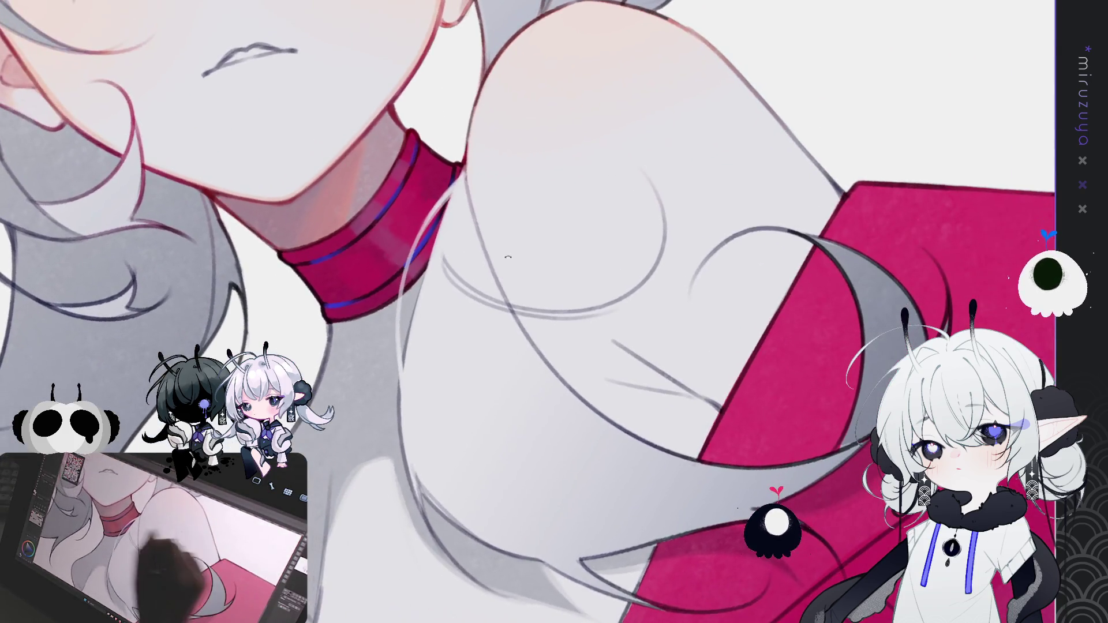
pyautogui.moveTo(401, 304); pyautogui.dragTo(406, 372)
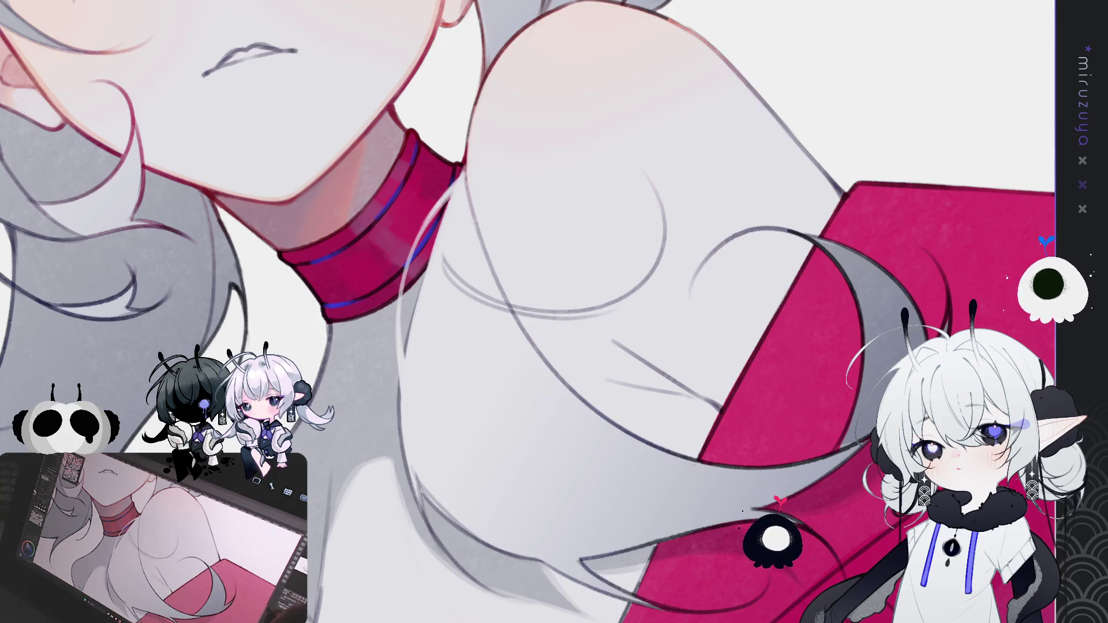
pyautogui.moveTo(848, 349); pyautogui.dragTo(829, 375)
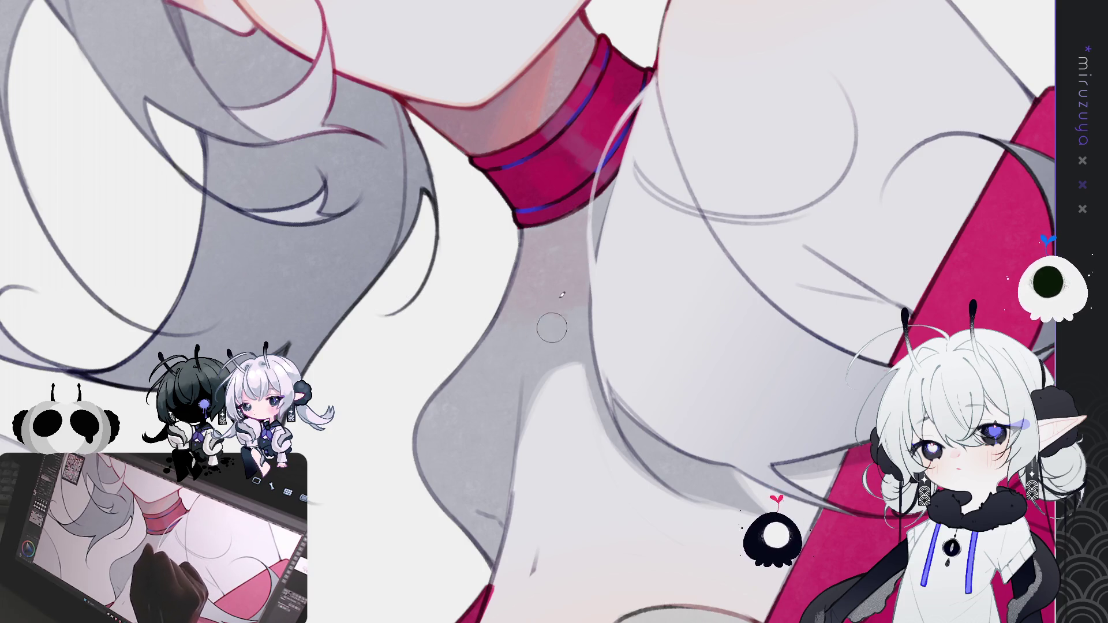
pyautogui.moveTo(754, 160)
pyautogui.mouseDown()
pyautogui.moveTo(629, 173)
pyautogui.moveTo(580, 201)
pyautogui.mouseUp()
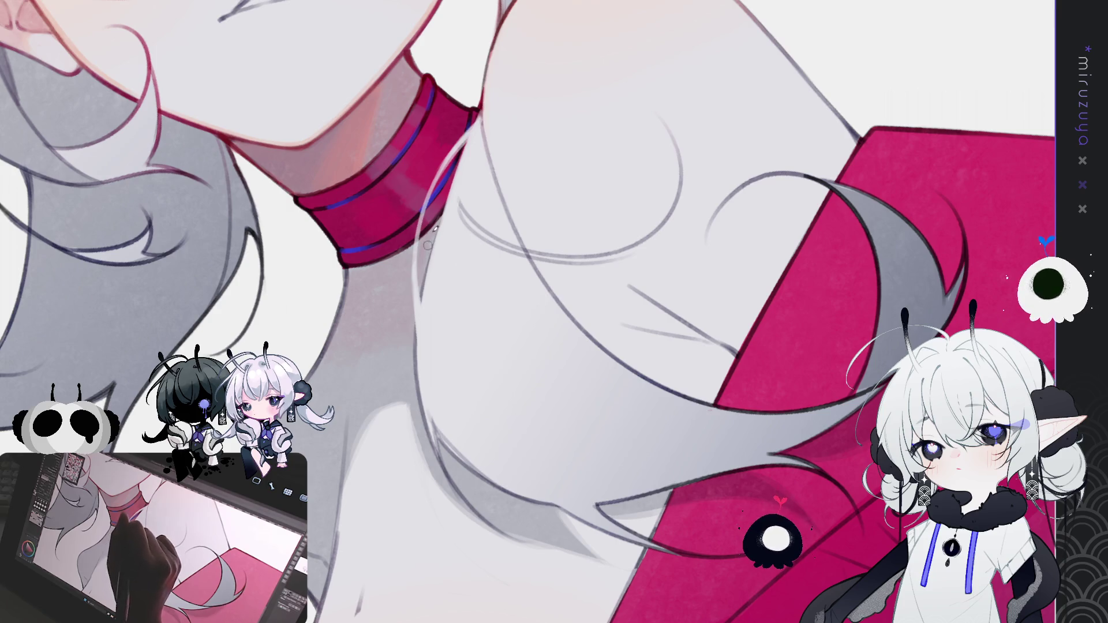
# Brush a soft peach shading stroke across the pale chest skin below the neck
pyautogui.moveTo(420, 386); pyautogui.dragTo(483, 357)
pyautogui.moveTo(416, 428); pyautogui.dragTo(392, 296)
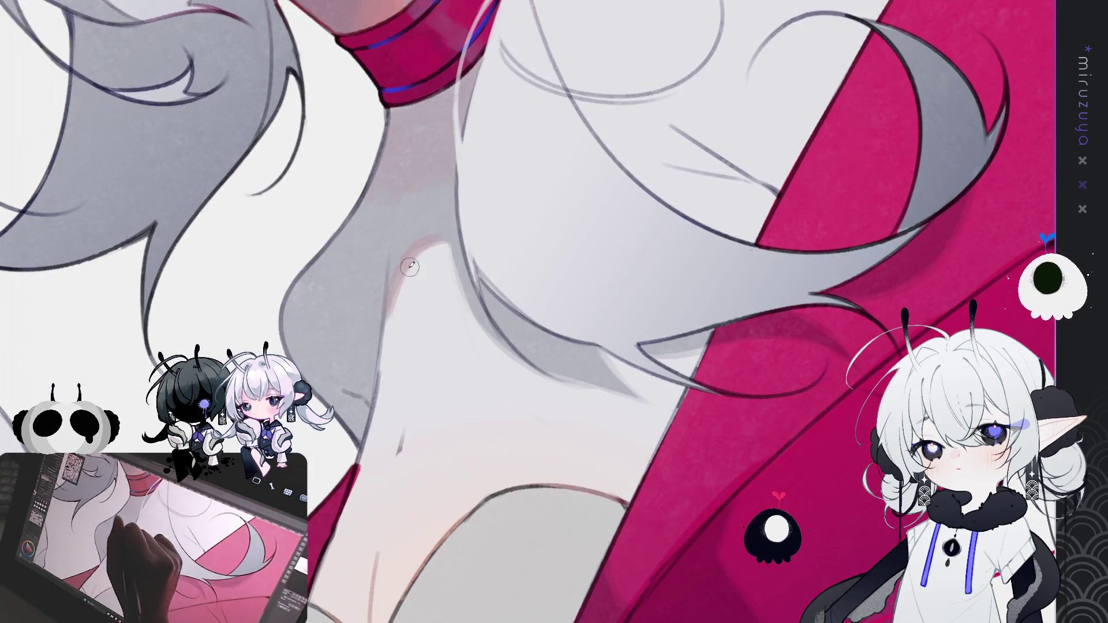
pyautogui.moveTo(416, 103)
pyautogui.mouseDown()
pyautogui.moveTo(376, 161)
pyautogui.moveTo(360, 104)
pyautogui.mouseUp()
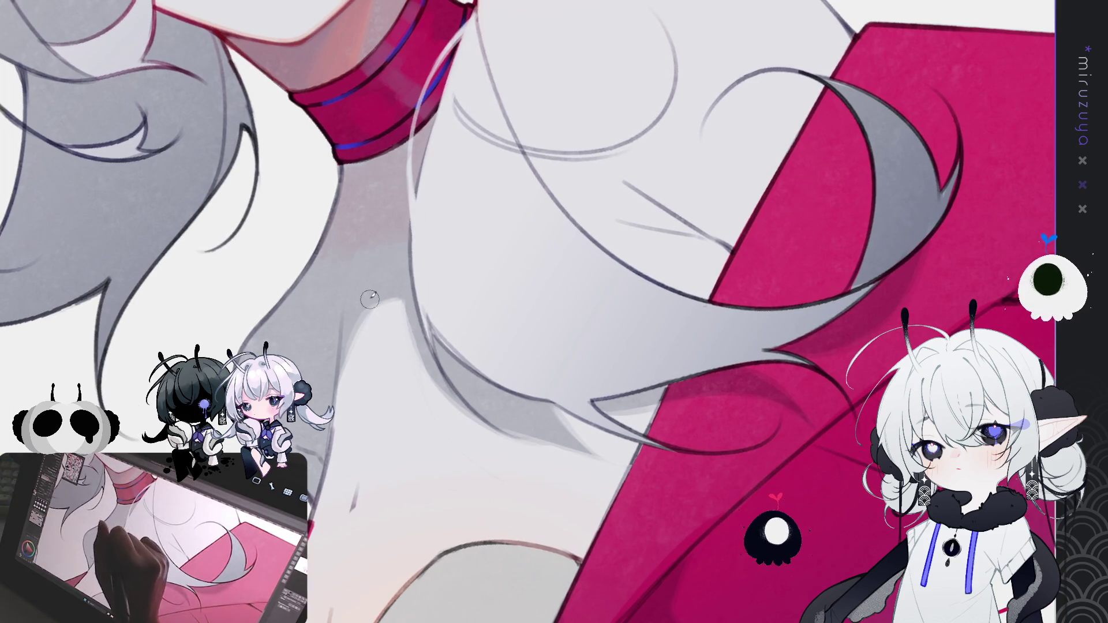
pyautogui.moveTo(448, 342); pyautogui.dragTo(432, 300)
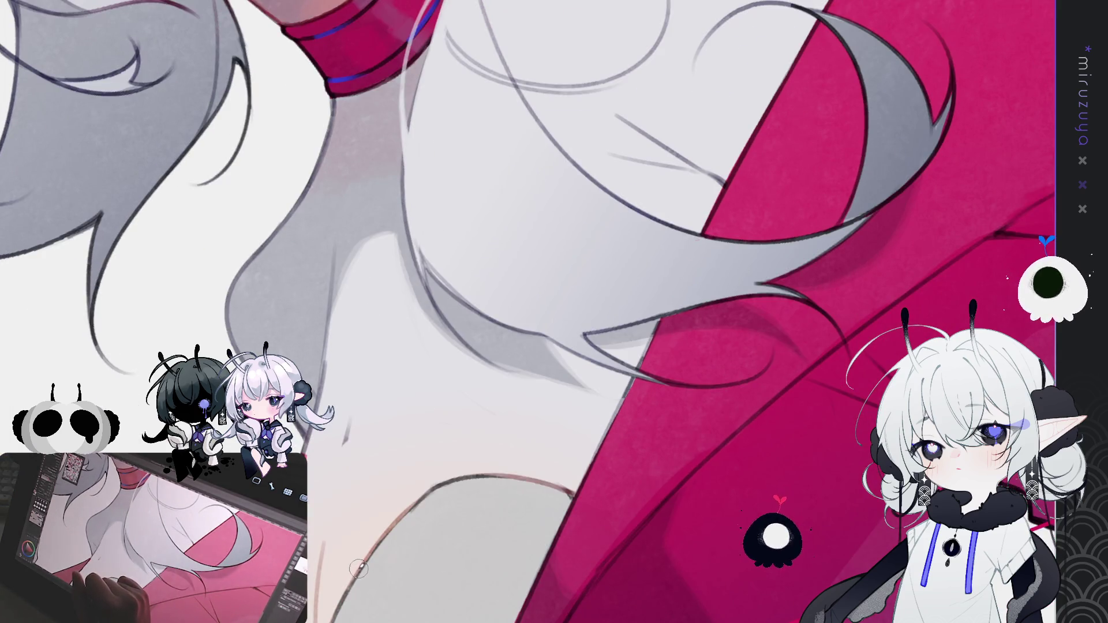
pyautogui.moveTo(355, 563); pyautogui.dragTo(340, 622)
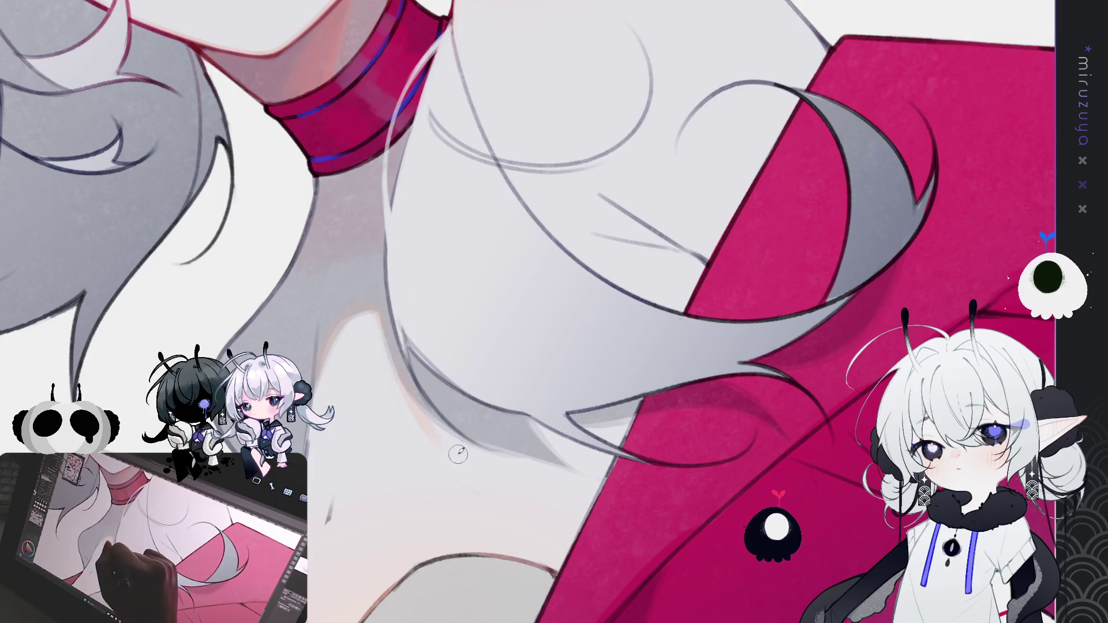
pyautogui.moveTo(456, 455)
pyautogui.mouseDown()
pyautogui.moveTo(723, 347)
pyautogui.moveTo(739, 227)
pyautogui.mouseUp()
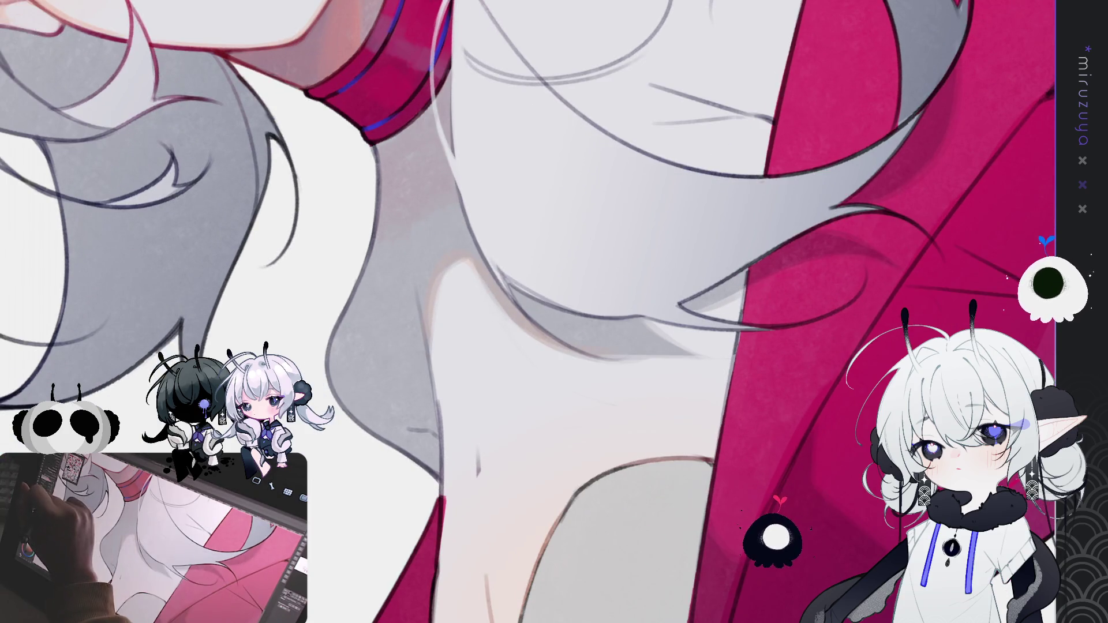
pyautogui.moveTo(488, 254)
pyautogui.mouseDown()
pyautogui.moveTo(456, 249)
pyautogui.moveTo(420, 295)
pyautogui.mouseUp()
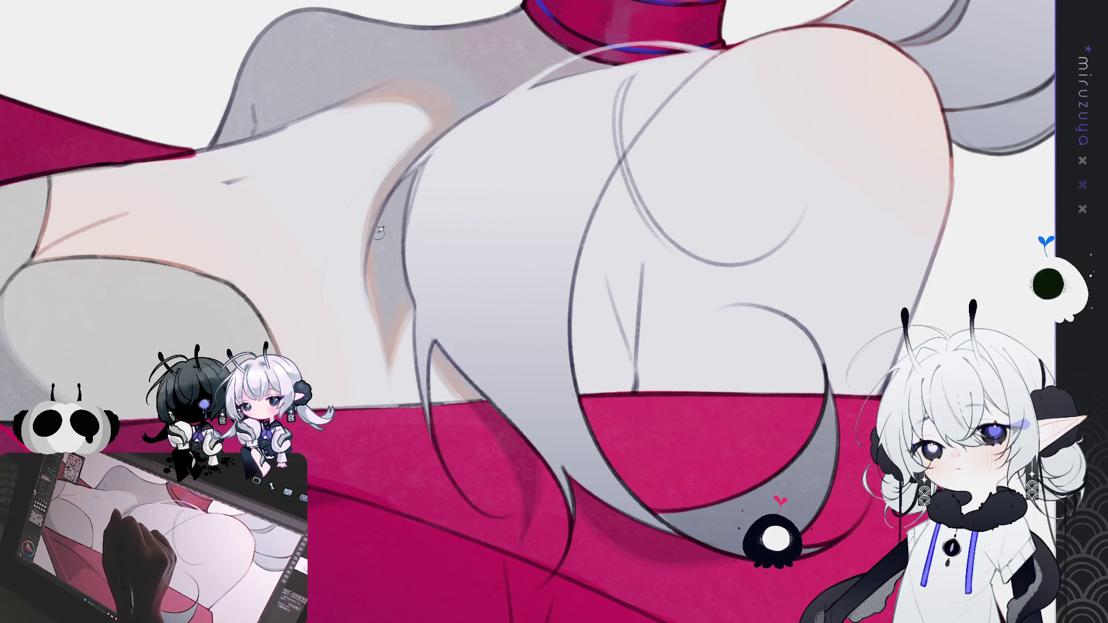
# Tilt the view onto the choker and paint faint grey-pink shading near the jaw
pyautogui.moveTo(408, 254); pyautogui.dragTo(416, 363)
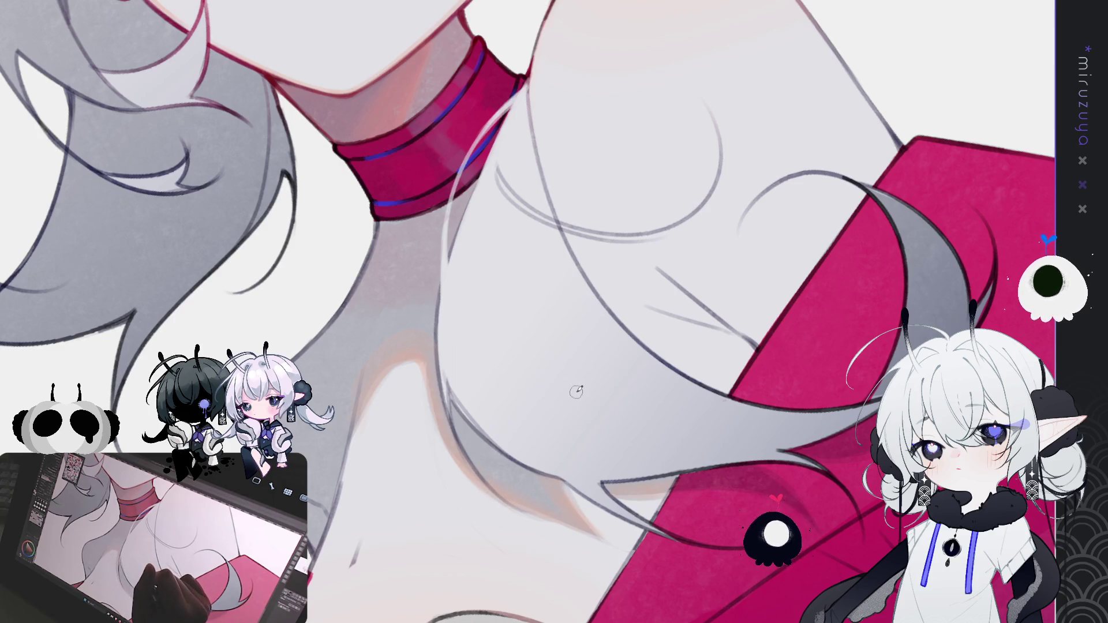
pyautogui.moveTo(574, 397)
pyautogui.mouseDown()
pyautogui.moveTo(602, 323)
pyautogui.moveTo(652, 274)
pyautogui.mouseUp()
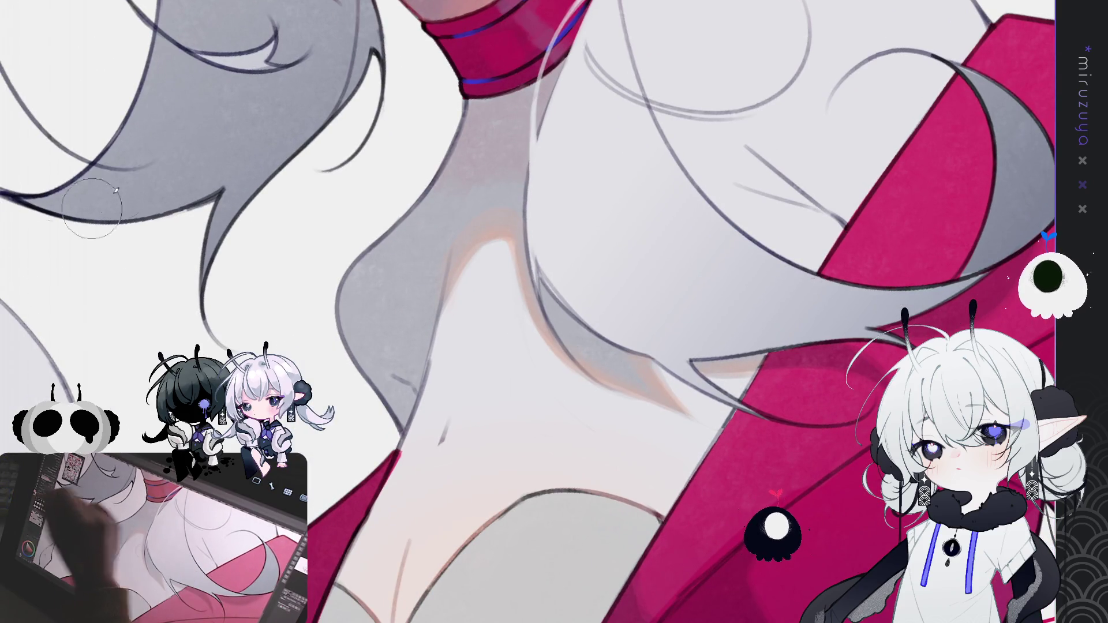
pyautogui.moveTo(483, 6); pyautogui.dragTo(486, 155)
pyautogui.moveTo(358, 359)
pyautogui.mouseDown()
pyautogui.moveTo(361, 496)
pyautogui.moveTo(387, 548)
pyautogui.moveTo(387, 450)
pyautogui.moveTo(397, 480)
pyautogui.moveTo(408, 448)
pyautogui.moveTo(398, 396)
pyautogui.moveTo(371, 437)
pyautogui.moveTo(395, 445)
pyautogui.moveTo(395, 432)
pyautogui.mouseUp()
# Rotate the canvas to a new angle and draw a dark line along the neck edge
pyautogui.moveTo(546, 355); pyautogui.dragTo(540, 309)
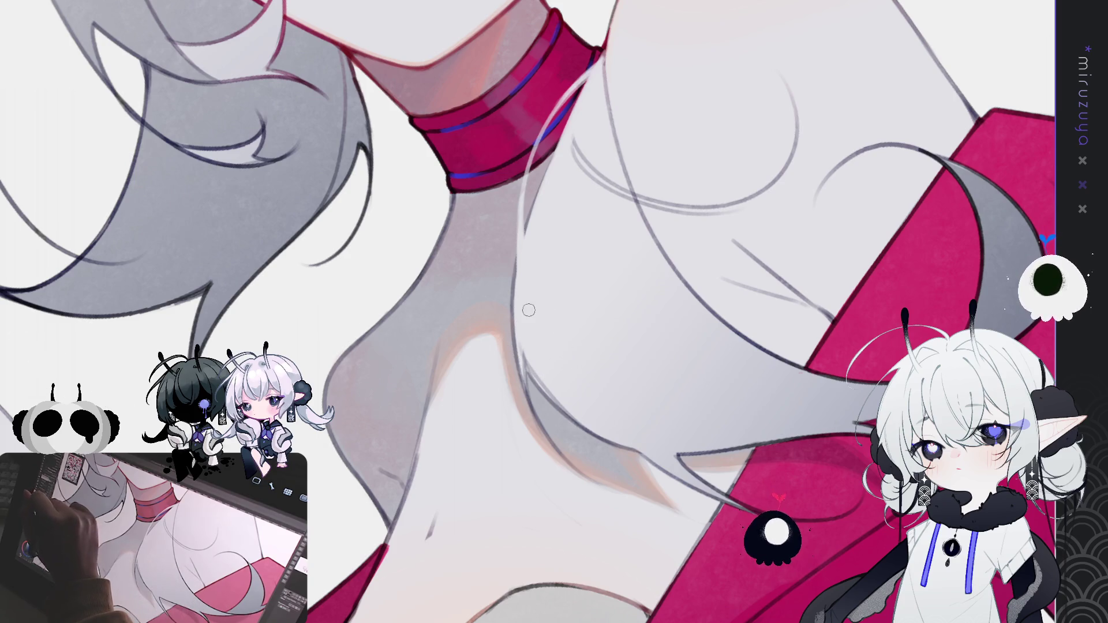
pyautogui.moveTo(528, 309)
pyautogui.mouseDown()
pyautogui.moveTo(298, 121)
pyautogui.moveTo(528, 310)
pyautogui.mouseUp()
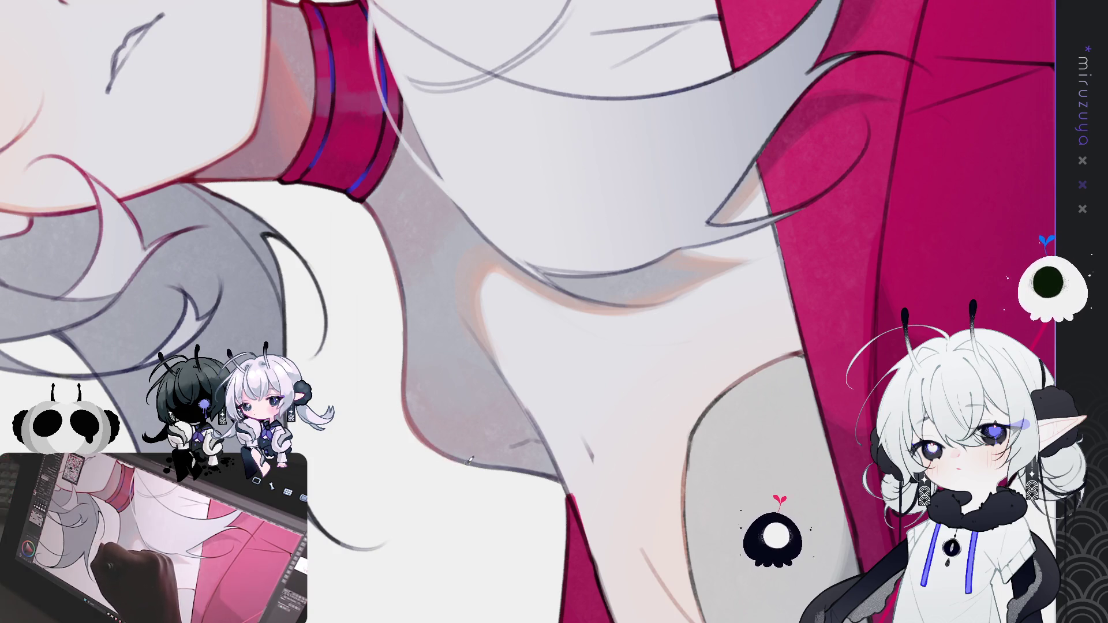
pyautogui.moveTo(491, 461); pyautogui.dragTo(372, 345)
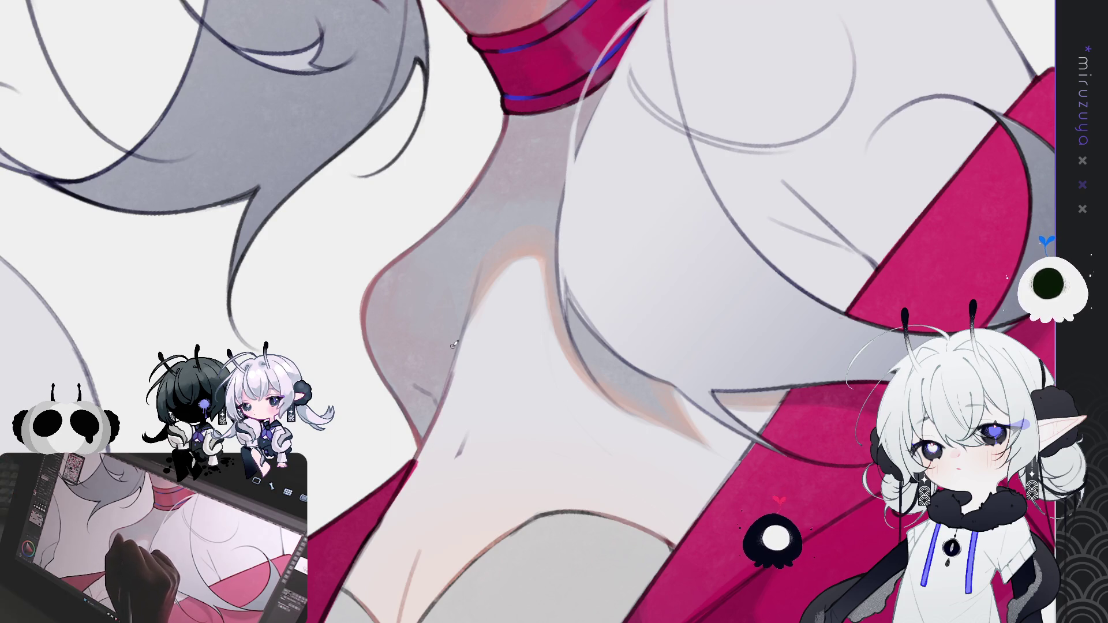
pyautogui.moveTo(554, 199)
pyautogui.mouseDown()
pyautogui.moveTo(479, 305)
pyautogui.moveTo(499, 420)
pyautogui.moveTo(398, 302)
pyautogui.mouseUp()
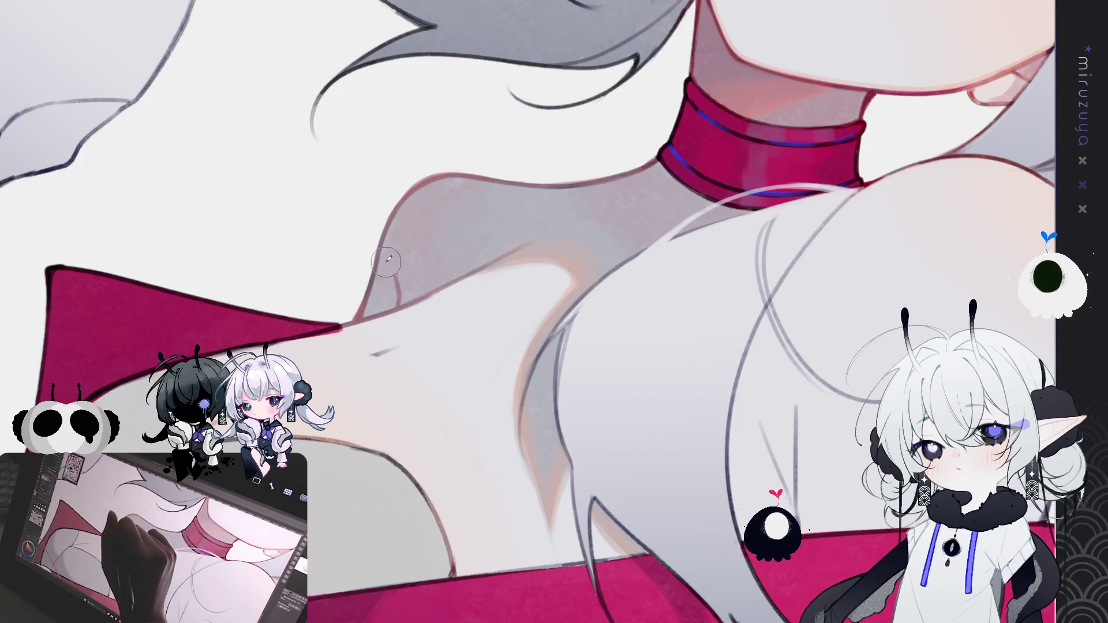
# Stroke one dark pen line down the neck beneath the red choker and recentre on it
pyautogui.moveTo(384, 230)
pyautogui.mouseDown()
pyautogui.moveTo(398, 297)
pyautogui.moveTo(369, 289)
pyautogui.moveTo(376, 309)
pyautogui.mouseUp()
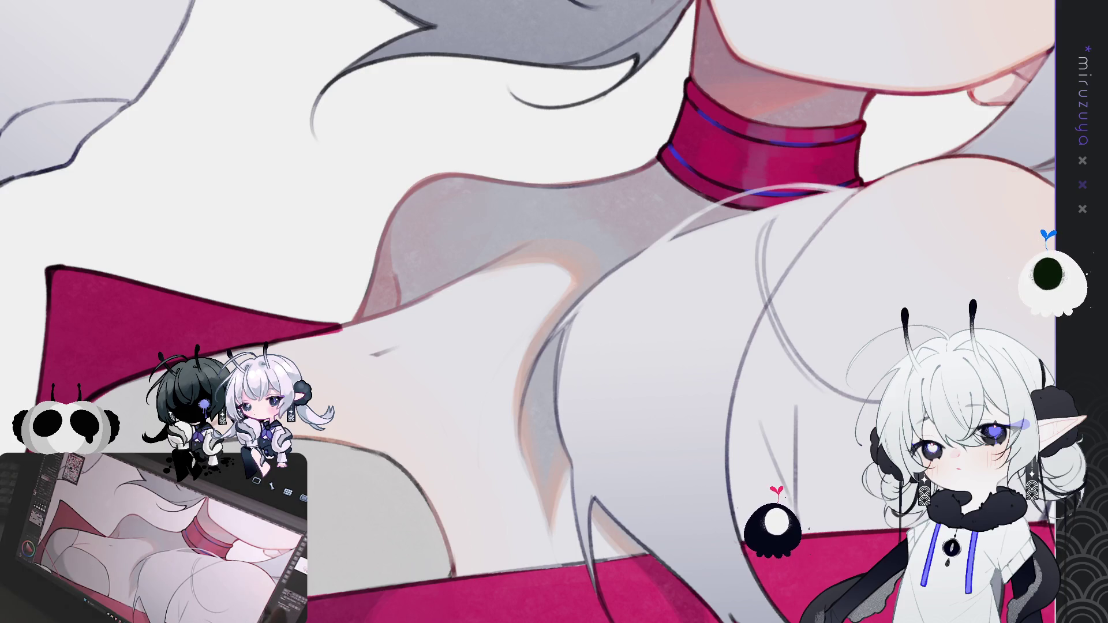
pyautogui.moveTo(443, 596); pyautogui.dragTo(529, 551)
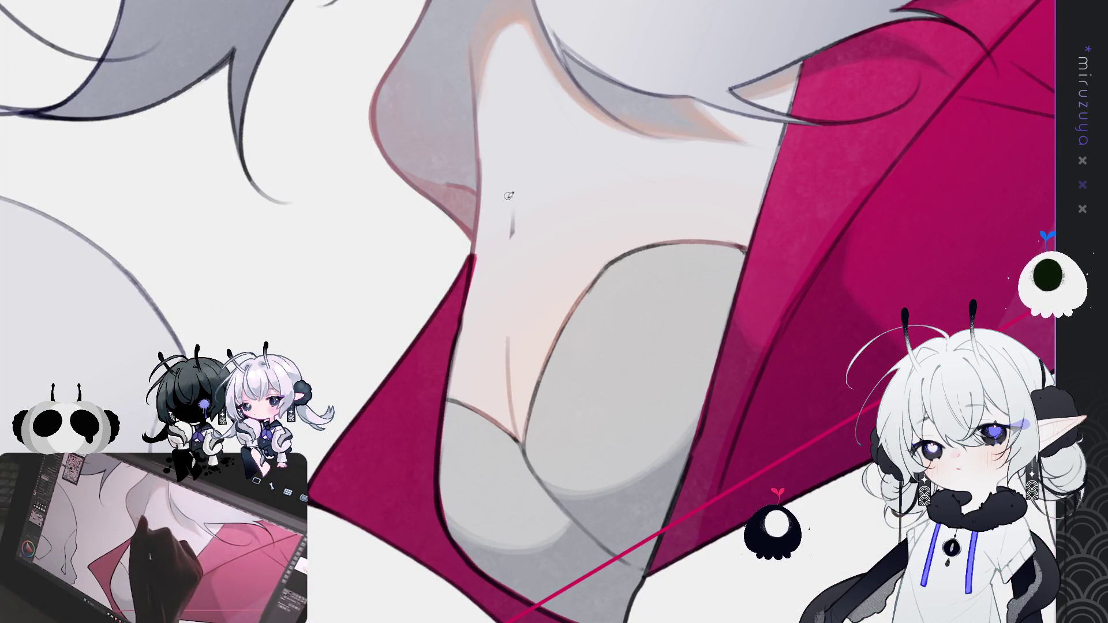
# Soften the small dark neck mark, draw a thin vertical neck line, and lighten the neck's left edge
pyautogui.moveTo(511, 211); pyautogui.dragTo(511, 249)
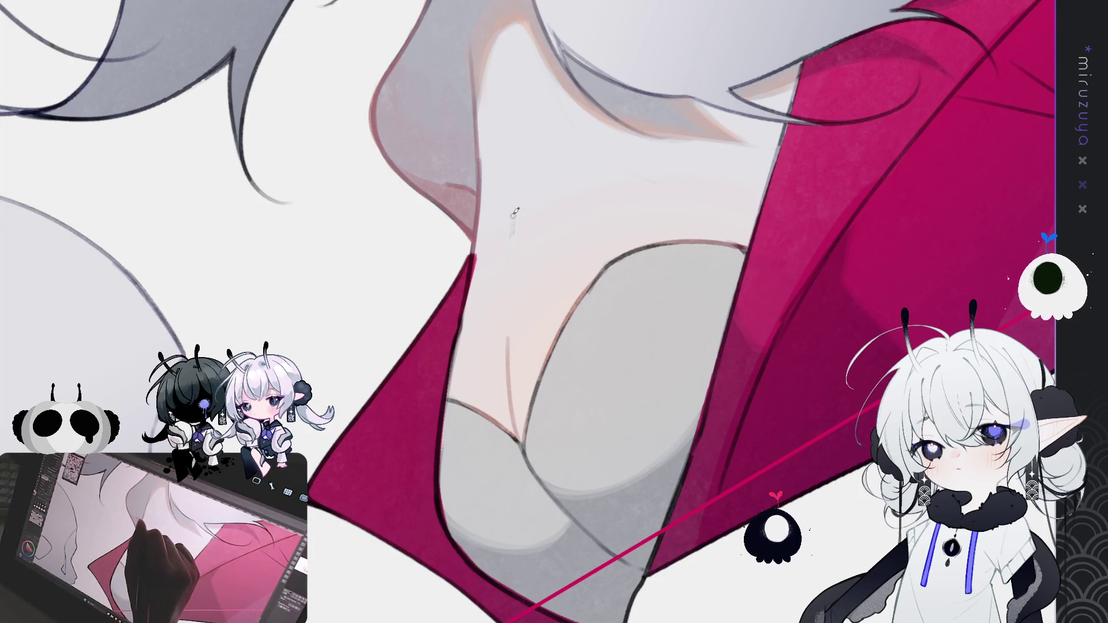
pyautogui.moveTo(513, 215); pyautogui.dragTo(508, 332)
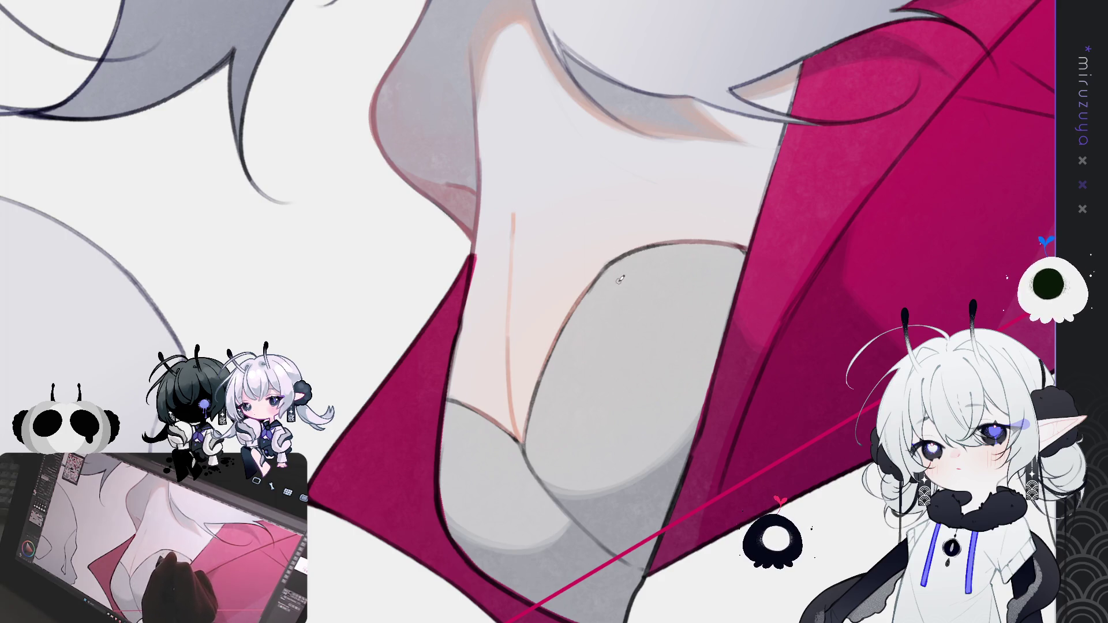
pyautogui.moveTo(619, 279)
pyautogui.mouseDown()
pyautogui.moveTo(484, 262)
pyautogui.moveTo(492, 346)
pyautogui.mouseUp()
pyautogui.moveTo(482, 284); pyautogui.dragTo(505, 395)
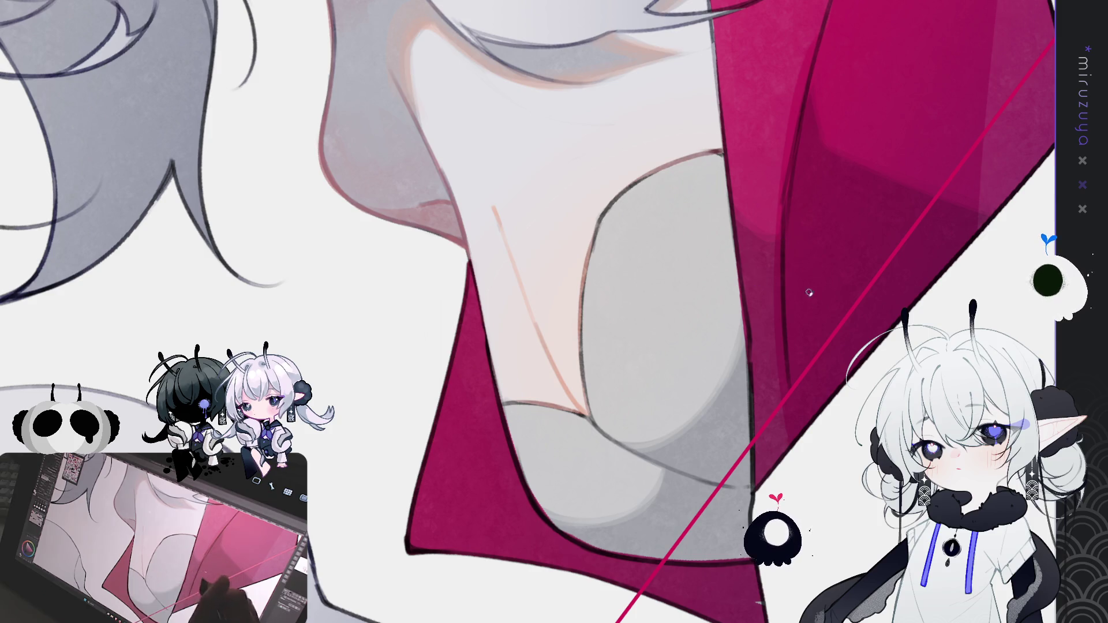
# Reframe on the collar and chest and add a faint line along the top's neckline edge
pyautogui.moveTo(563, 469); pyautogui.dragTo(637, 498)
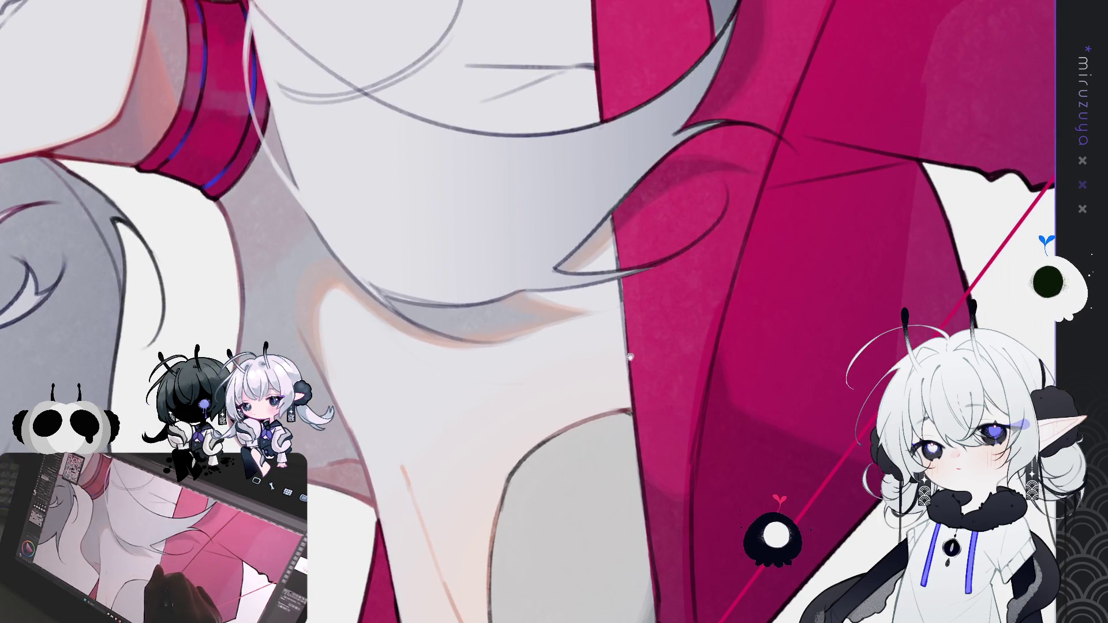
pyautogui.moveTo(577, 358); pyautogui.dragTo(638, 496)
pyautogui.moveTo(295, 186); pyautogui.dragTo(171, 193)
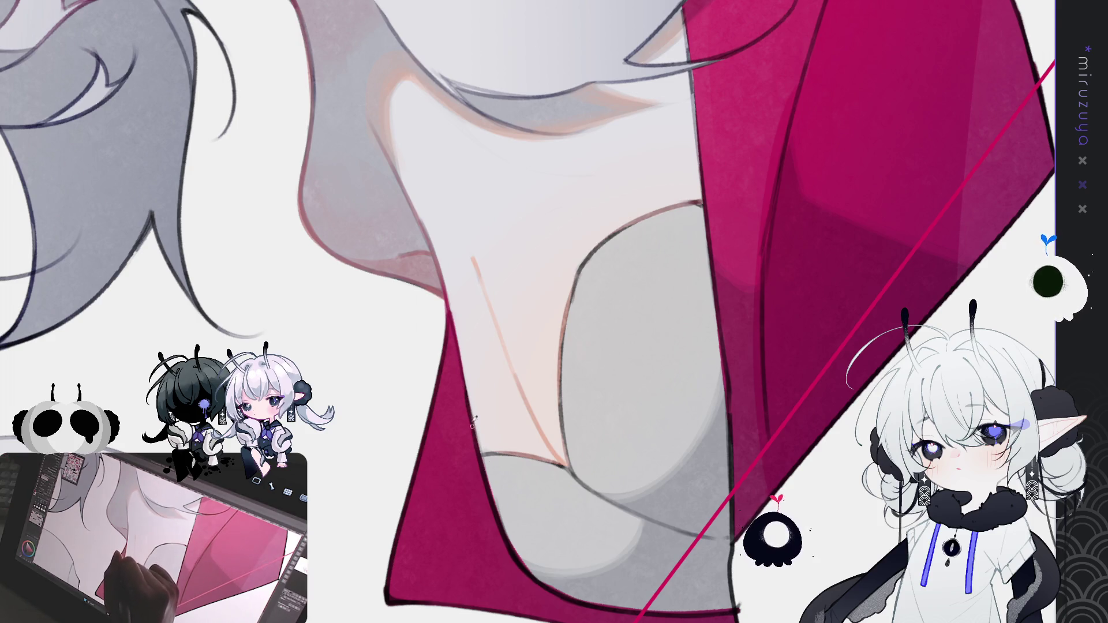
pyautogui.moveTo(489, 488)
pyautogui.mouseDown()
pyautogui.moveTo(508, 532)
pyautogui.moveTo(734, 251)
pyautogui.moveTo(673, 307)
pyautogui.moveTo(663, 302)
pyautogui.mouseUp()
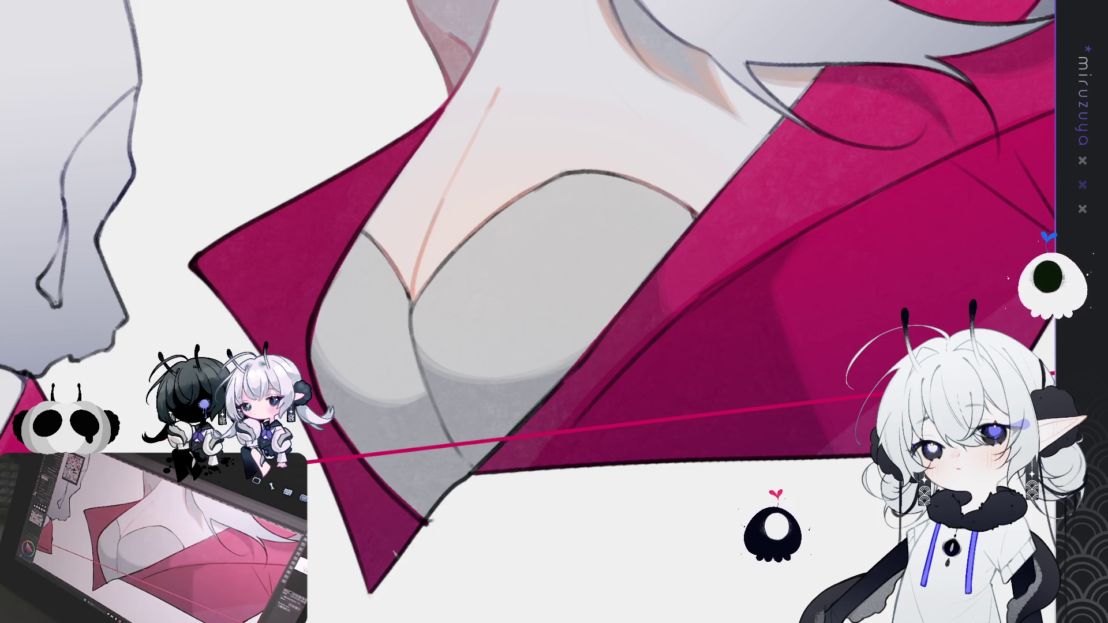
# Draw a dark line along the grey undershirt's edge against the magenta top, then lighten its upper end
pyautogui.moveTo(554, 312)
pyautogui.mouseDown()
pyautogui.moveTo(765, 124)
pyautogui.moveTo(693, 230)
pyautogui.mouseUp()
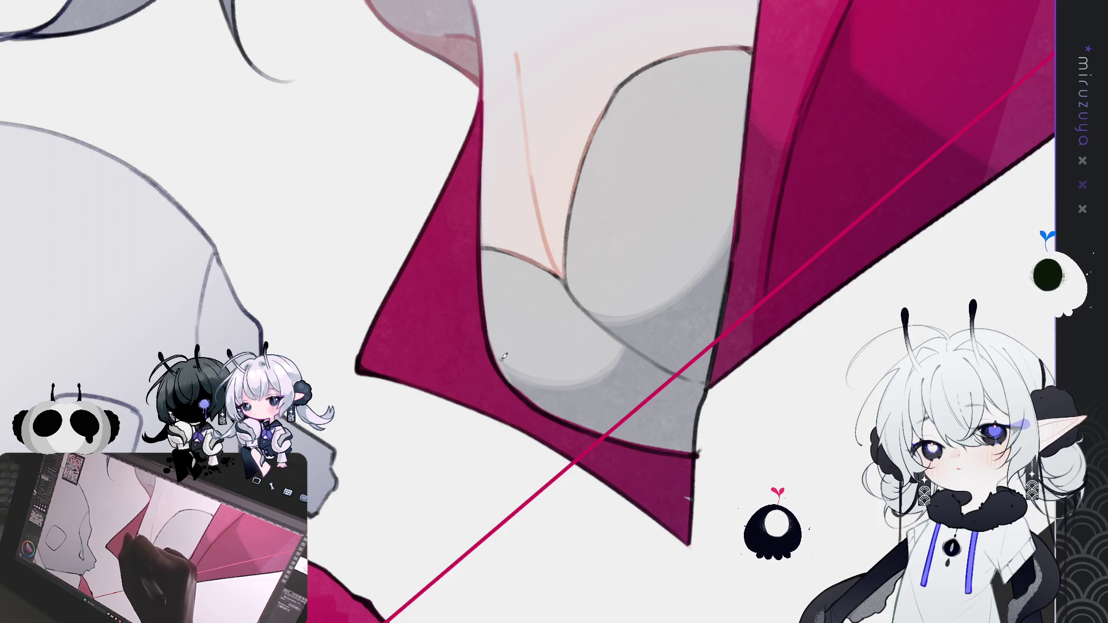
pyautogui.moveTo(548, 403); pyautogui.dragTo(484, 379)
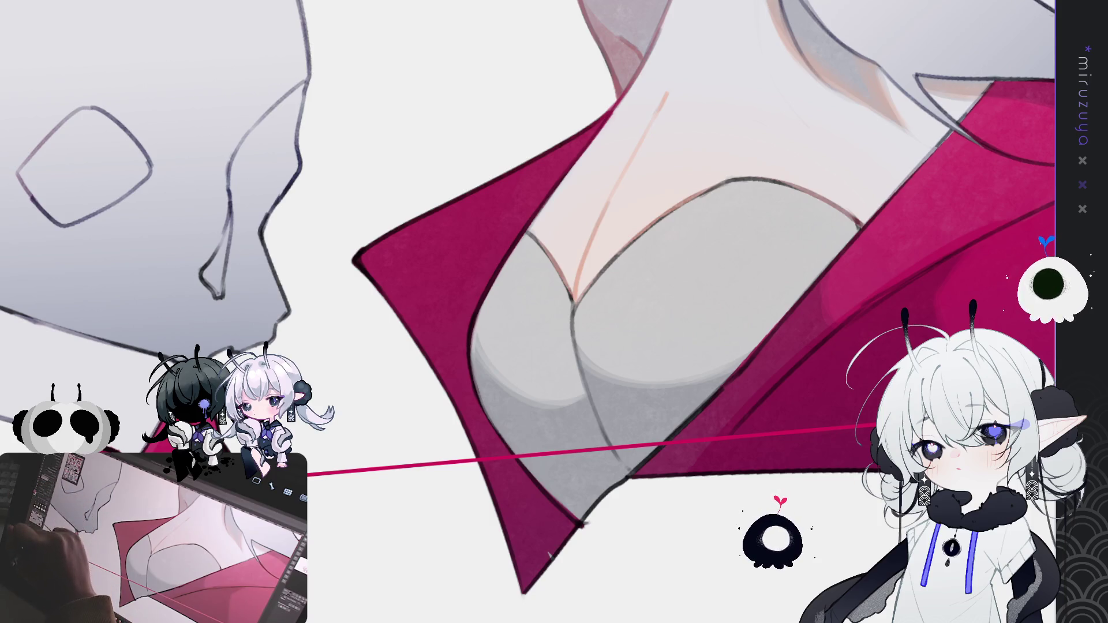
pyautogui.moveTo(482, 304); pyautogui.dragTo(481, 395)
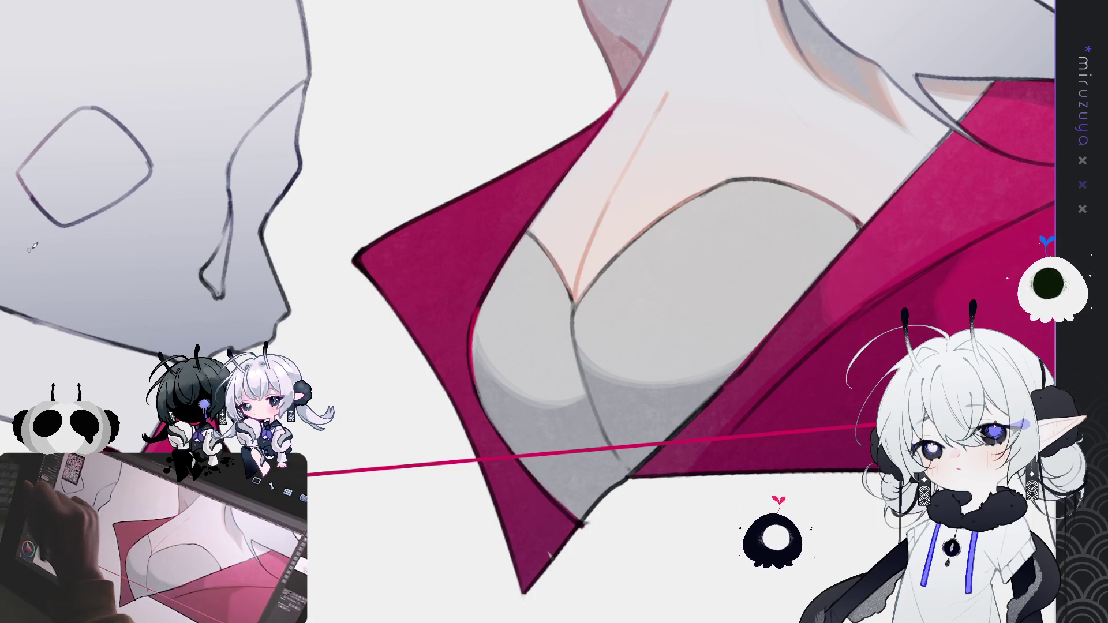
pyautogui.moveTo(519, 288)
pyautogui.mouseDown()
pyautogui.moveTo(496, 312)
pyautogui.moveTo(489, 302)
pyautogui.mouseUp()
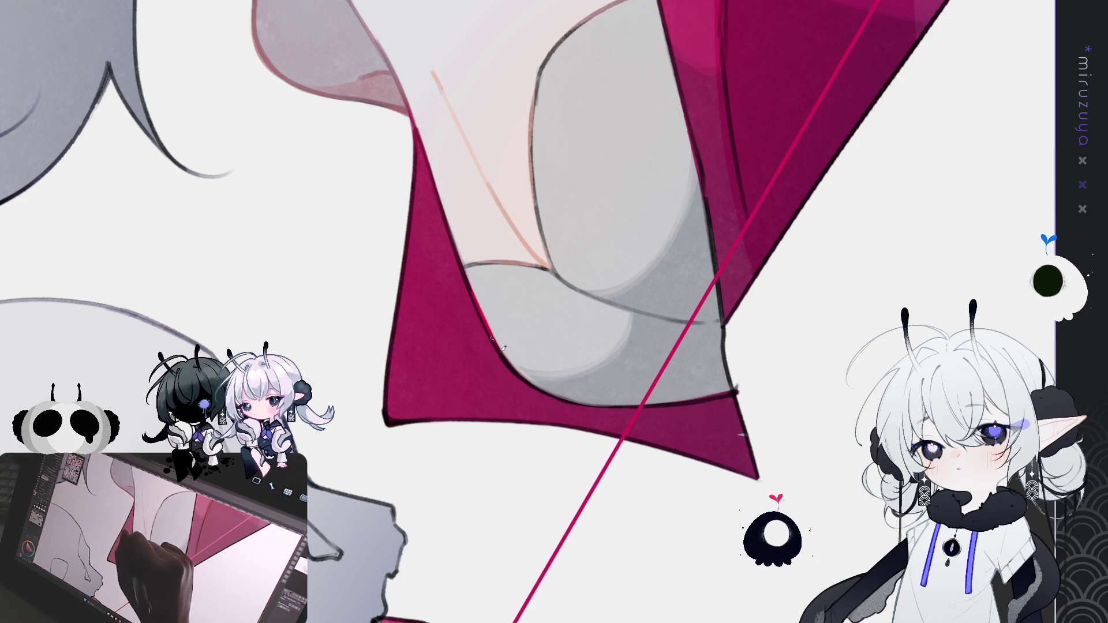
pyautogui.moveTo(510, 360); pyautogui.dragTo(472, 387)
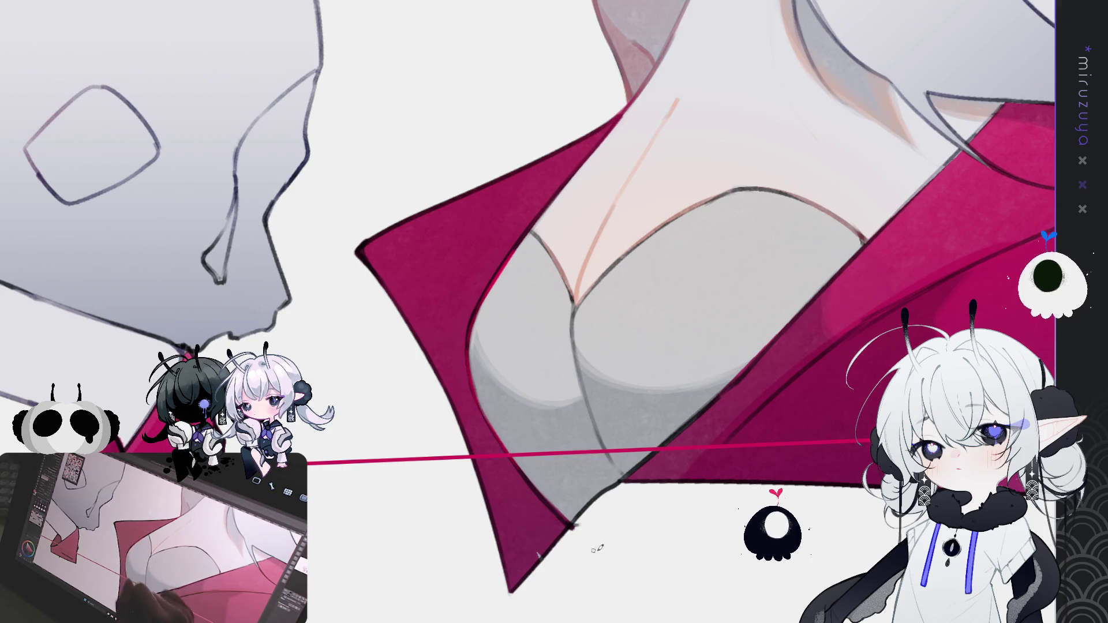
pyautogui.moveTo(576, 520)
pyautogui.mouseDown()
pyautogui.moveTo(462, 300)
pyautogui.moveTo(467, 367)
pyautogui.mouseUp()
pyautogui.moveTo(456, 323); pyautogui.dragTo(490, 419)
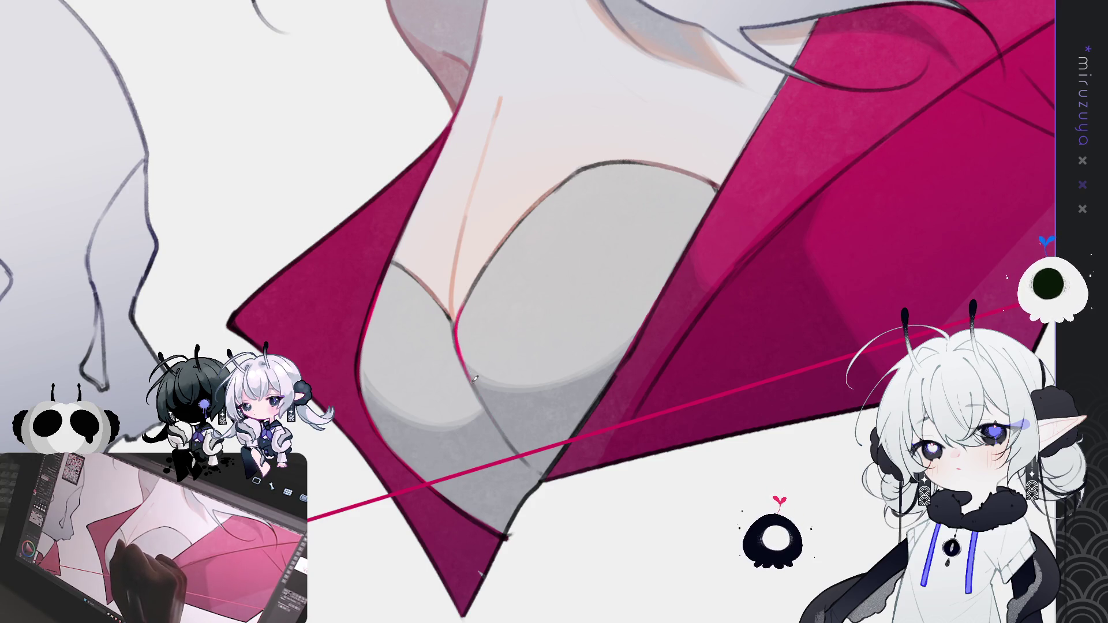
pyautogui.moveTo(451, 324); pyautogui.dragTo(470, 380)
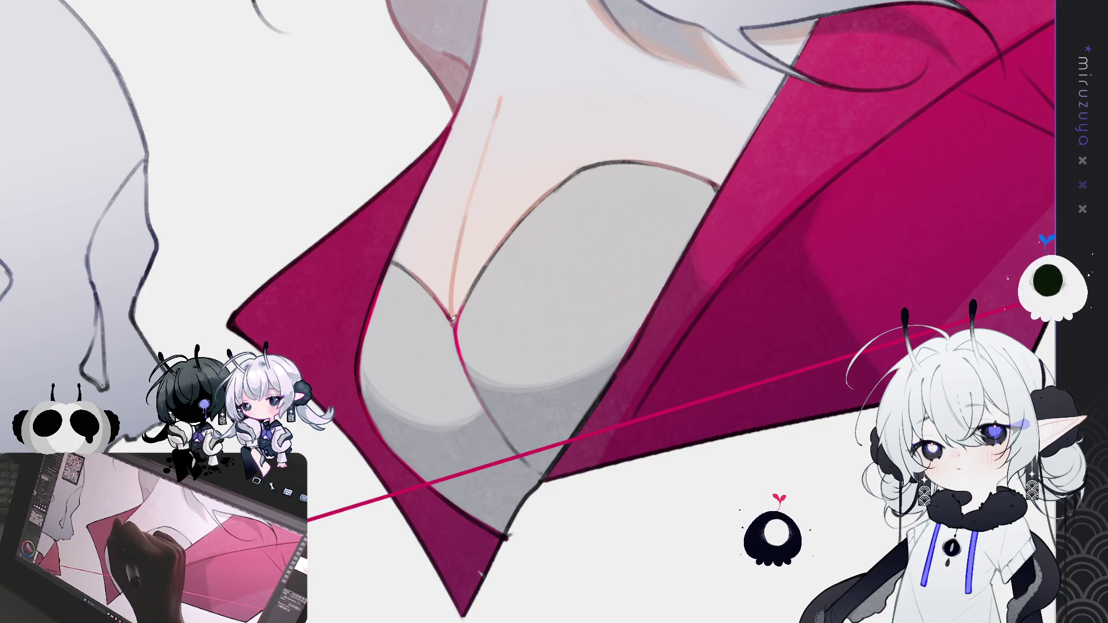
# Pan over the choker, chin and face to review the eyes and whole face
pyautogui.moveTo(454, 311)
pyautogui.mouseDown()
pyautogui.moveTo(573, 245)
pyautogui.moveTo(362, 230)
pyautogui.mouseUp()
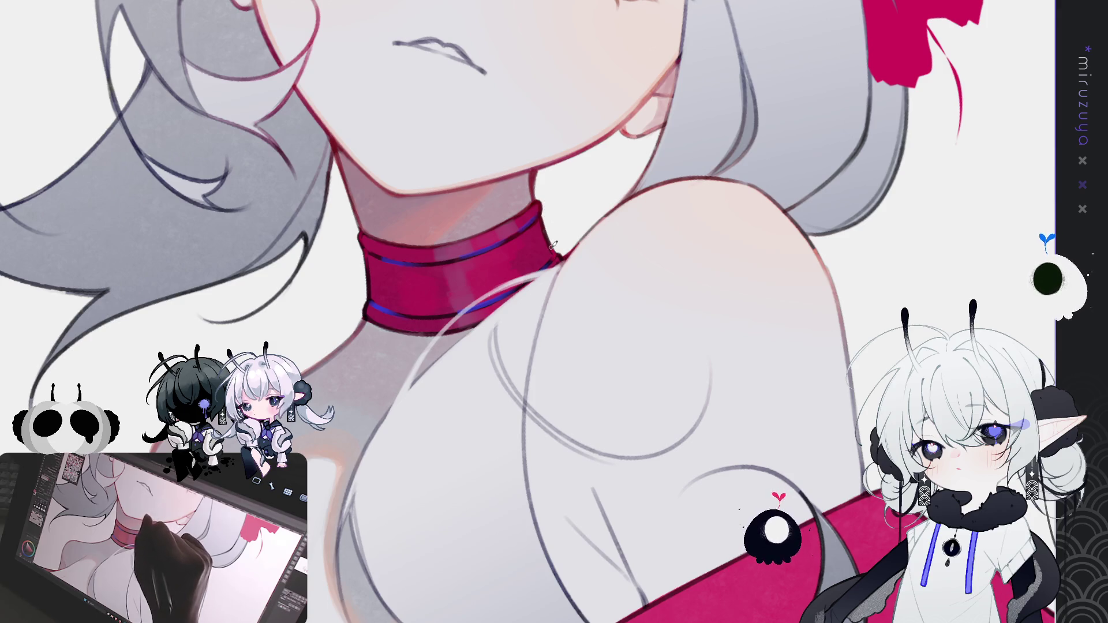
pyautogui.moveTo(716, 121)
pyautogui.mouseDown()
pyautogui.moveTo(666, 404)
pyautogui.moveTo(695, 343)
pyautogui.mouseUp()
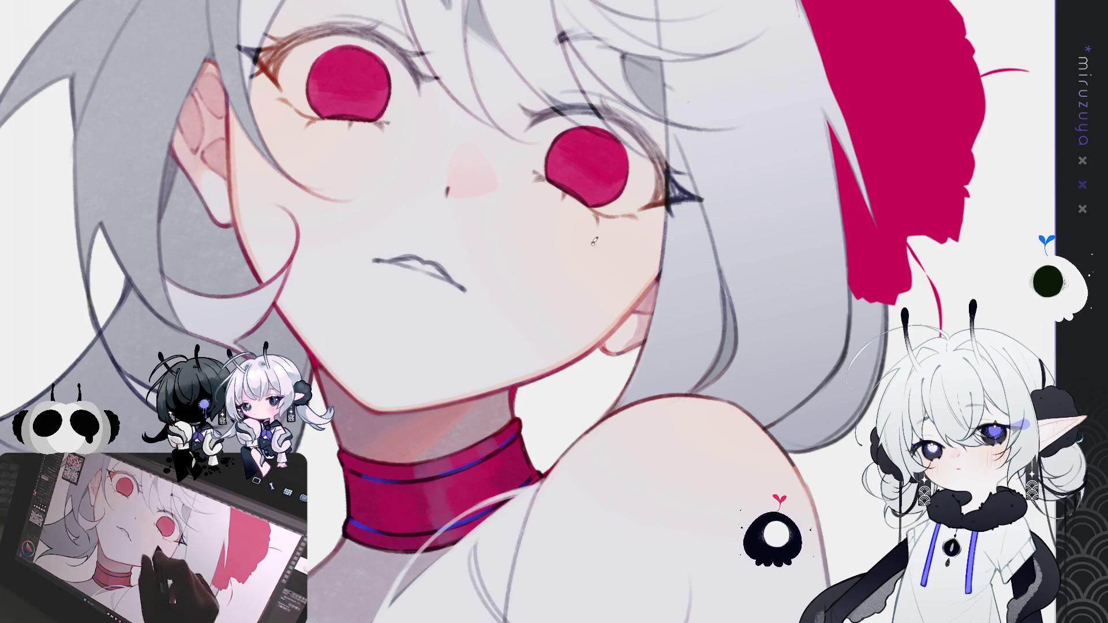
pyautogui.moveTo(693, 617)
pyautogui.mouseDown()
pyautogui.moveTo(806, 397)
pyautogui.moveTo(713, 309)
pyautogui.mouseUp()
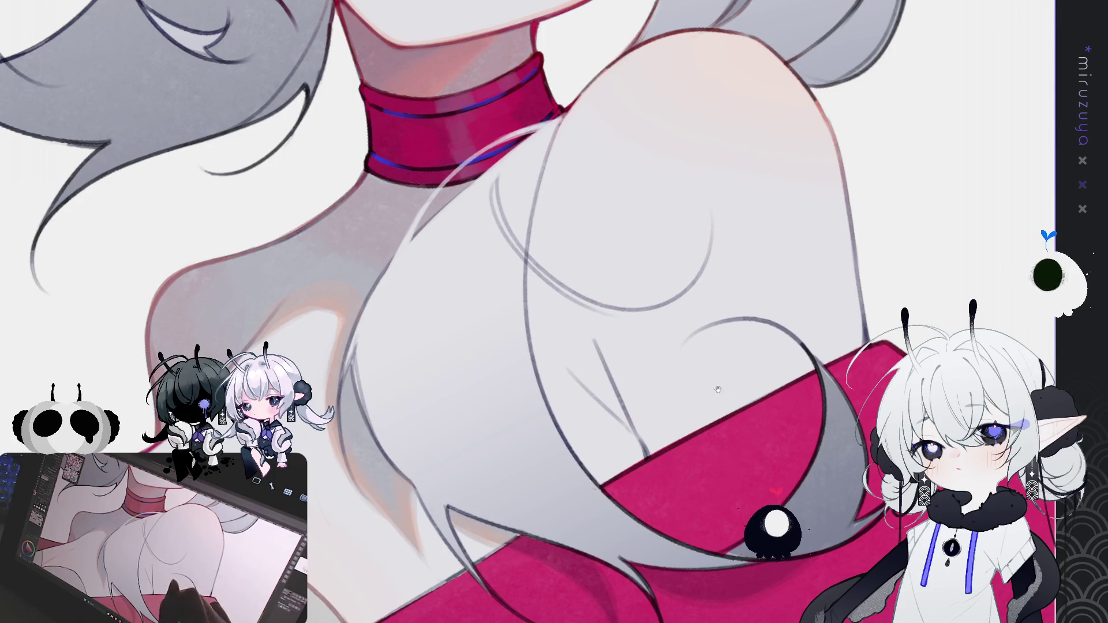
pyautogui.moveTo(734, 333); pyautogui.dragTo(633, 489)
pyautogui.moveTo(656, 259)
pyautogui.mouseDown()
pyautogui.moveTo(694, 472)
pyautogui.moveTo(540, 530)
pyautogui.mouseUp()
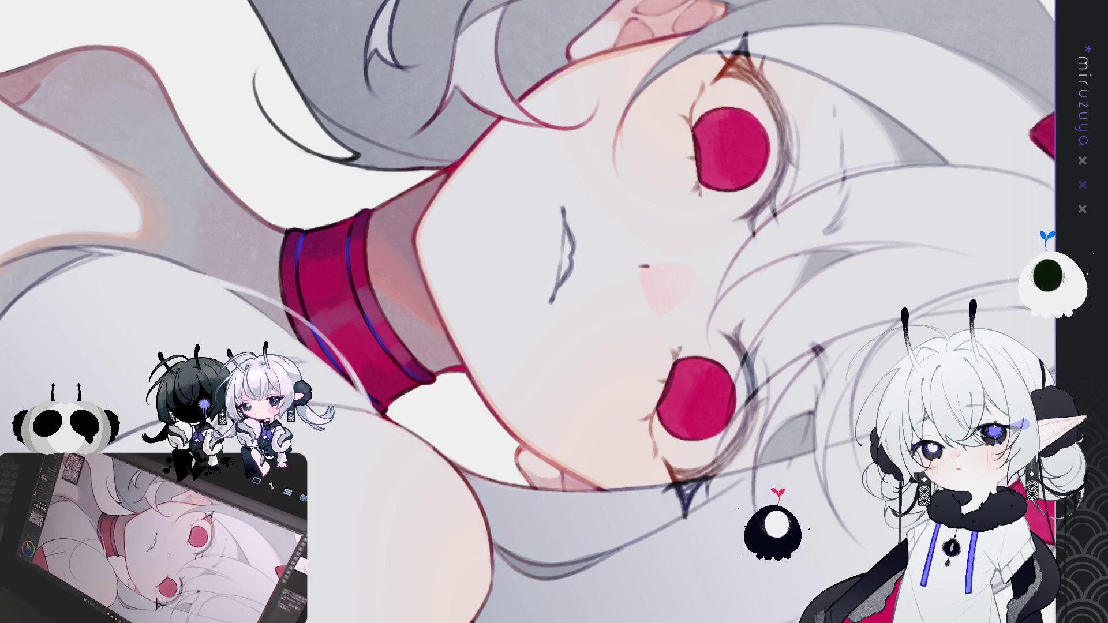
# Turn the character upright and airbrush deep purple shading onto the magenta top's upper-left corner
pyautogui.moveTo(519, 311); pyautogui.dragTo(468, 255)
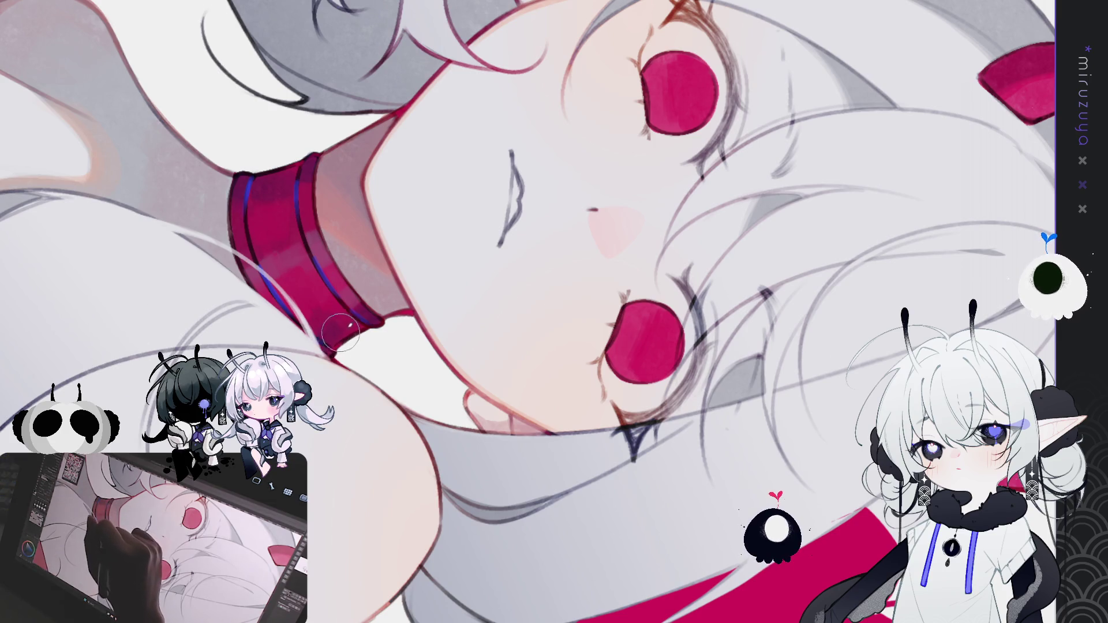
pyautogui.moveTo(379, 312)
pyautogui.mouseDown()
pyautogui.moveTo(557, 207)
pyautogui.moveTo(393, 64)
pyautogui.mouseUp()
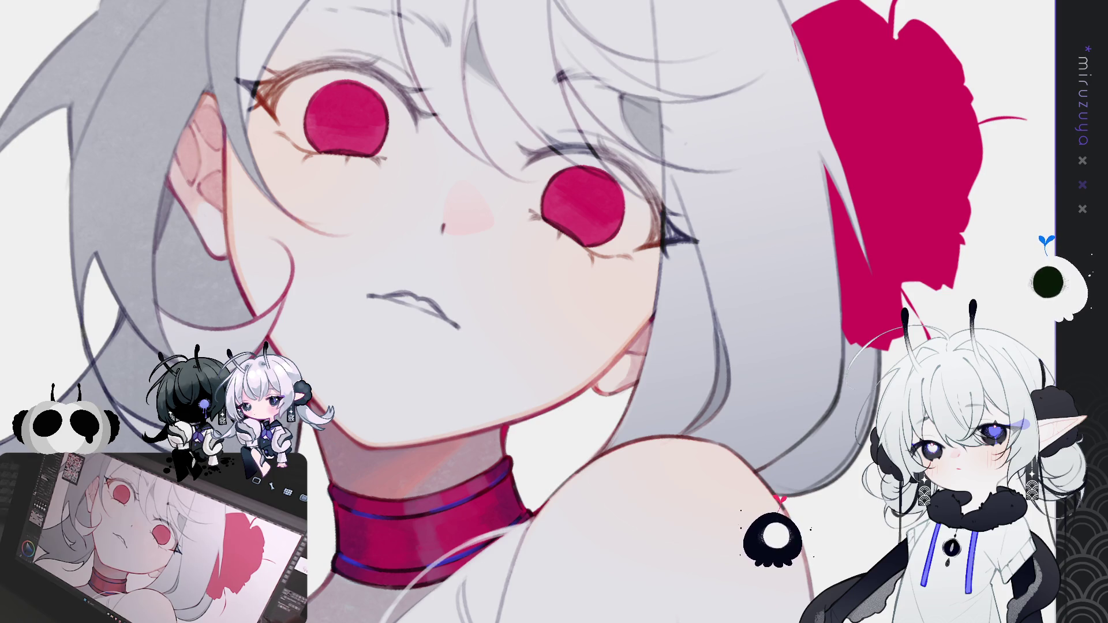
pyautogui.moveTo(490, 620)
pyautogui.mouseDown()
pyautogui.moveTo(513, 568)
pyautogui.moveTo(715, 495)
pyautogui.moveTo(427, 266)
pyautogui.moveTo(438, 257)
pyautogui.mouseUp()
pyautogui.moveTo(292, 191)
pyautogui.mouseDown()
pyautogui.moveTo(314, 225)
pyautogui.moveTo(295, 193)
pyautogui.moveTo(367, 253)
pyautogui.moveTo(354, 272)
pyautogui.moveTo(328, 240)
pyautogui.moveTo(323, 279)
pyautogui.moveTo(321, 240)
pyautogui.moveTo(358, 252)
pyautogui.moveTo(334, 326)
pyautogui.moveTo(328, 277)
pyautogui.moveTo(340, 295)
pyautogui.moveTo(349, 424)
pyautogui.mouseUp()
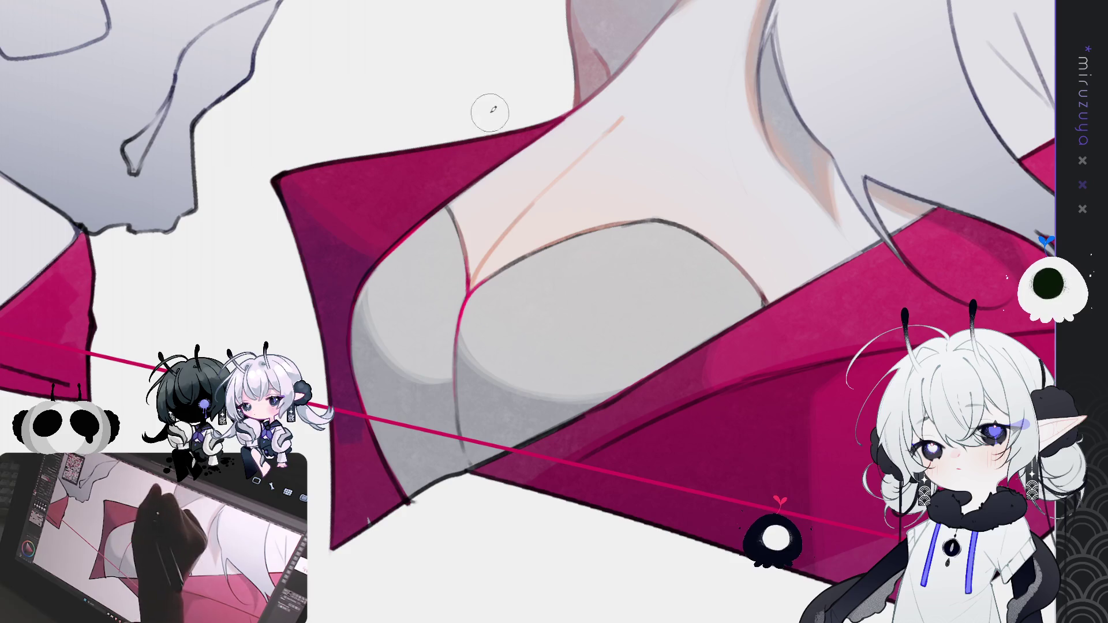
# Rotate, pan and zoom the canvas to frame the red choker, neck and shoulder
pyautogui.moveTo(478, 124); pyautogui.dragTo(523, 125)
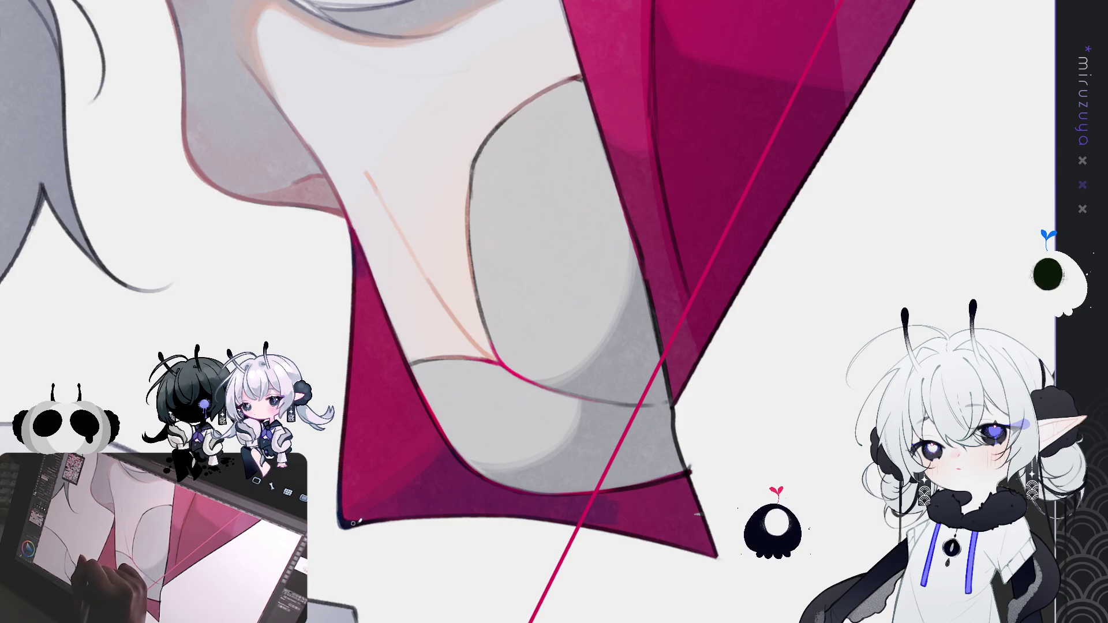
pyautogui.moveTo(359, 522); pyautogui.dragTo(280, 320)
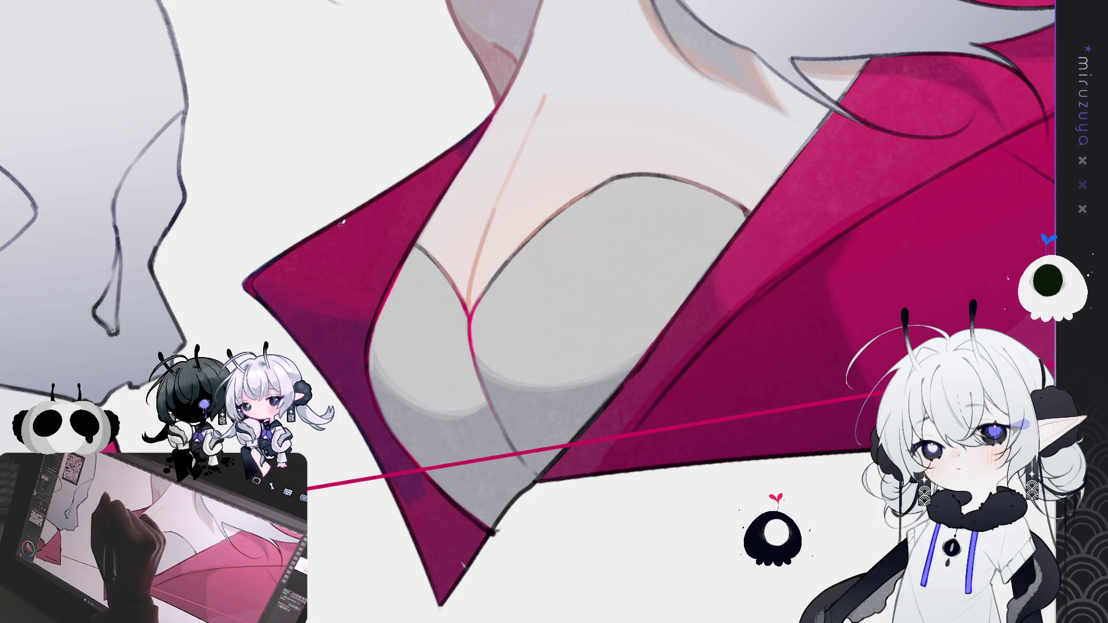
pyautogui.moveTo(750, 210); pyautogui.dragTo(776, 288)
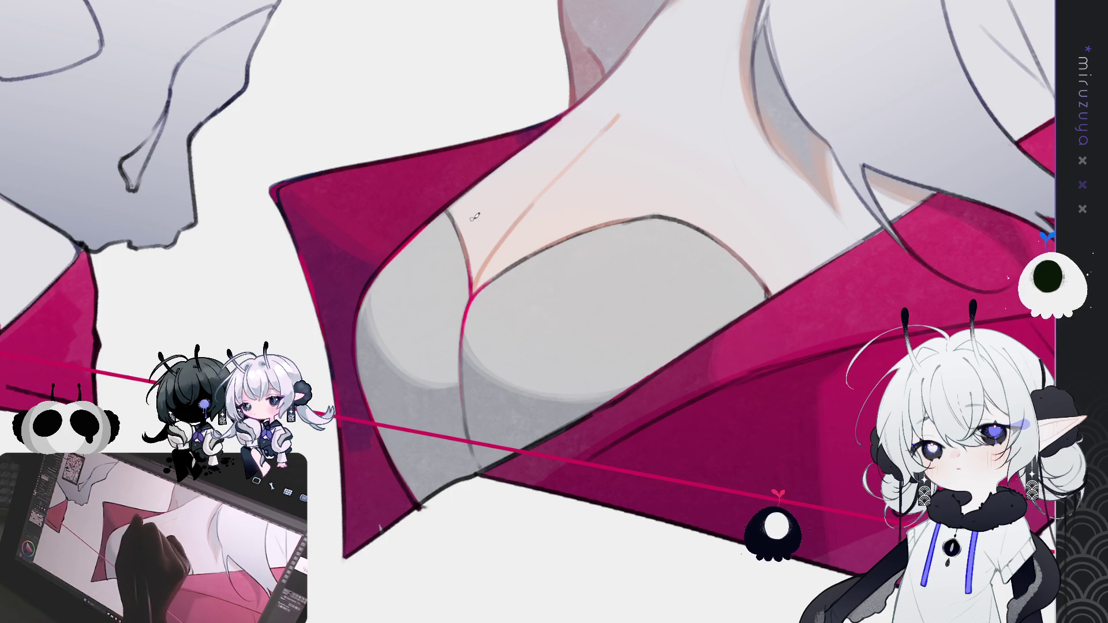
pyautogui.moveTo(734, 80); pyautogui.dragTo(623, 244)
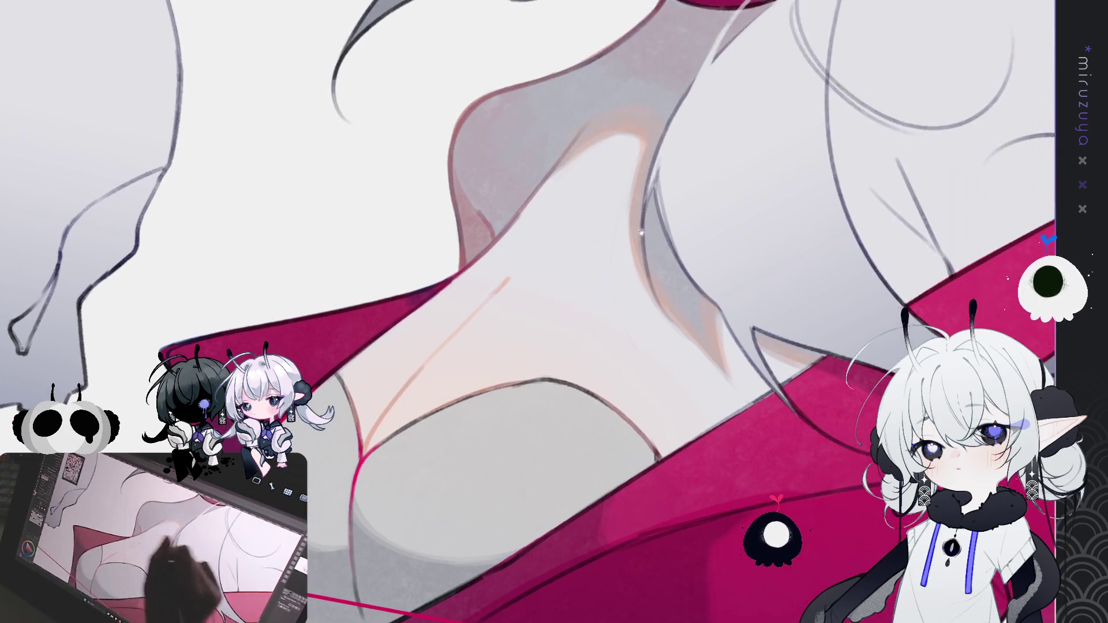
pyautogui.scroll(-3, 624, 243)
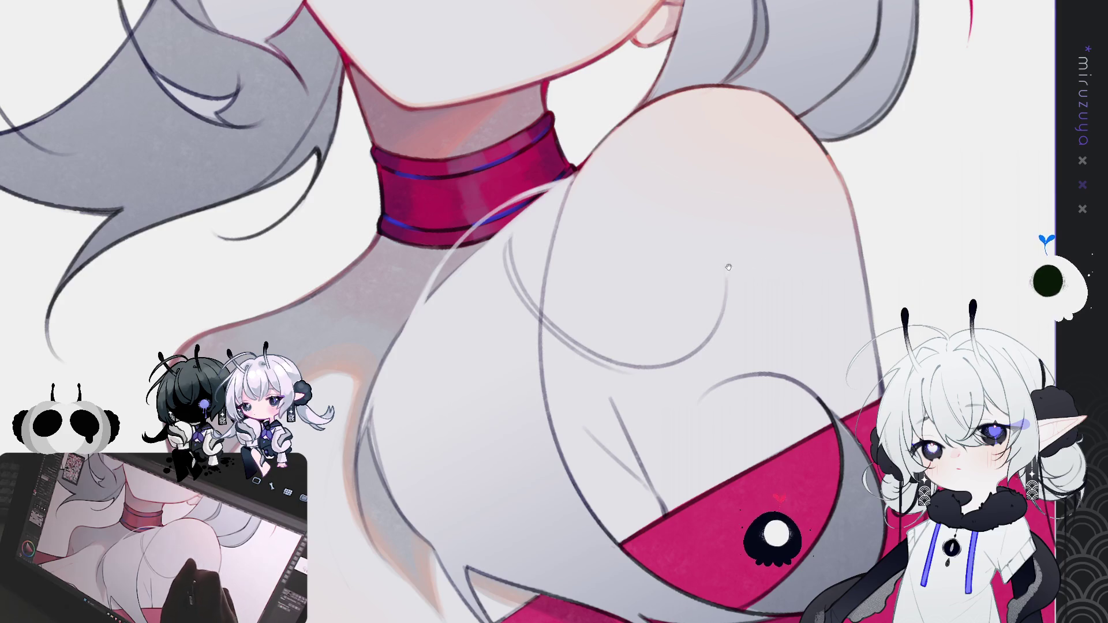
pyautogui.moveTo(452, 443); pyautogui.dragTo(550, 414)
pyautogui.scroll(5, 577, 501)
# Paint purple shading along the red top's lower edge and its pointed tip
pyautogui.scroll(-5, 577, 501)
pyautogui.scroll(2, 591, 359)
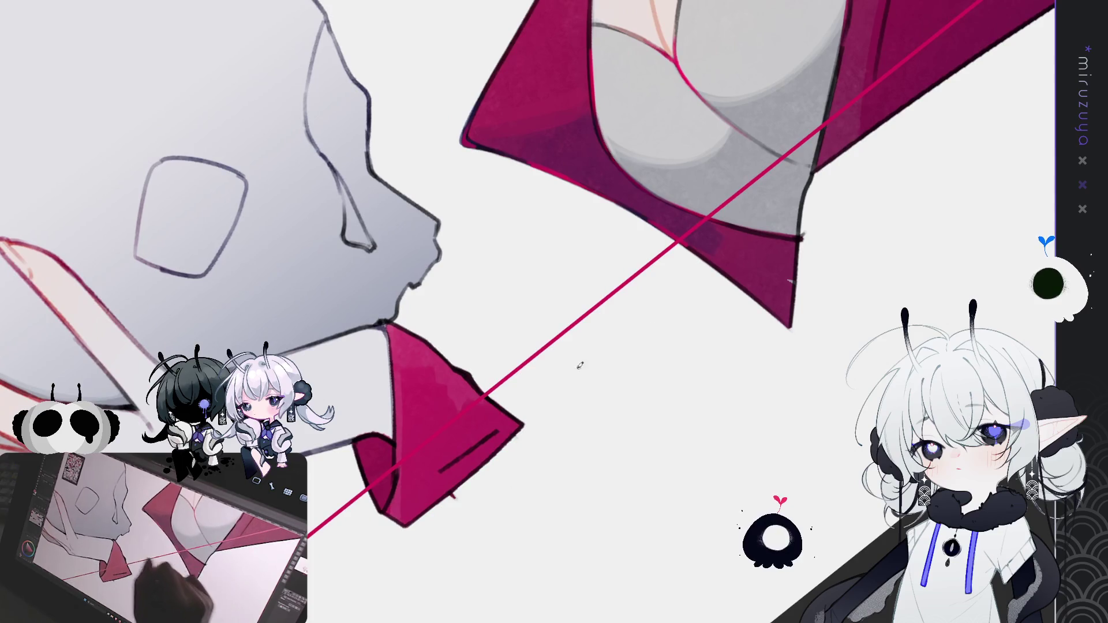
pyautogui.scroll(-1, 154, 333)
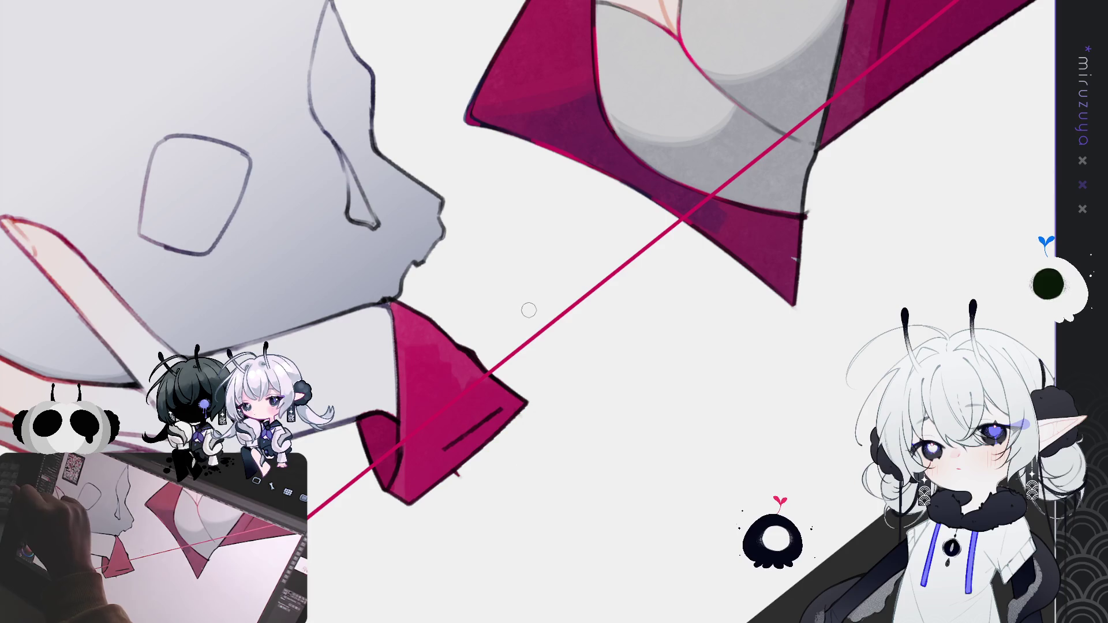
pyautogui.moveTo(364, 425); pyautogui.dragTo(383, 470)
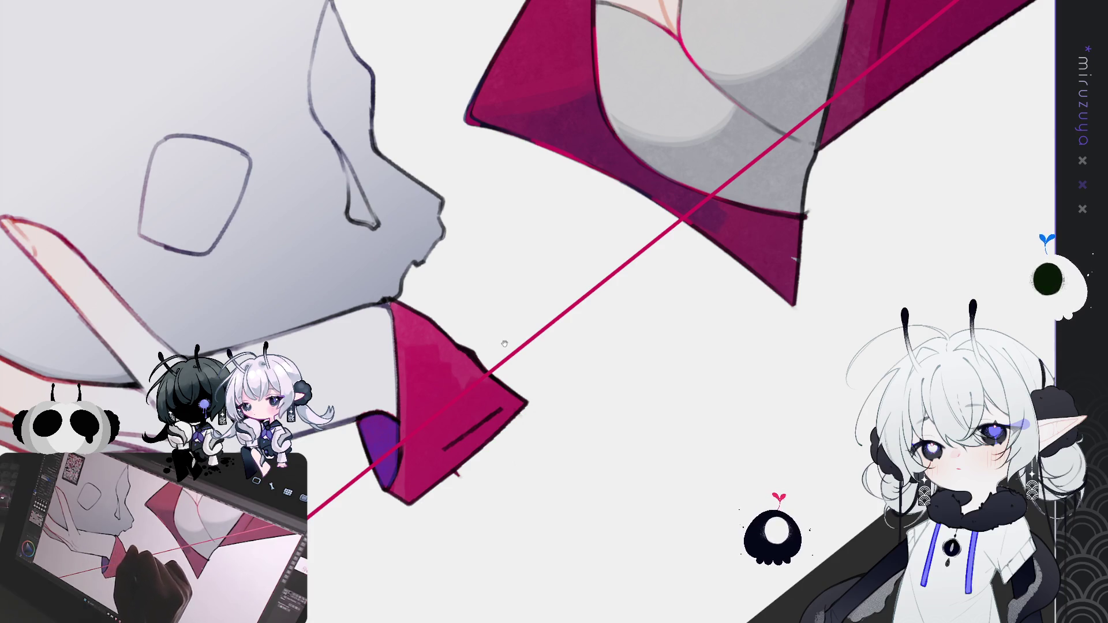
pyautogui.moveTo(503, 342); pyautogui.dragTo(415, 447)
pyautogui.scroll(5, 416, 448)
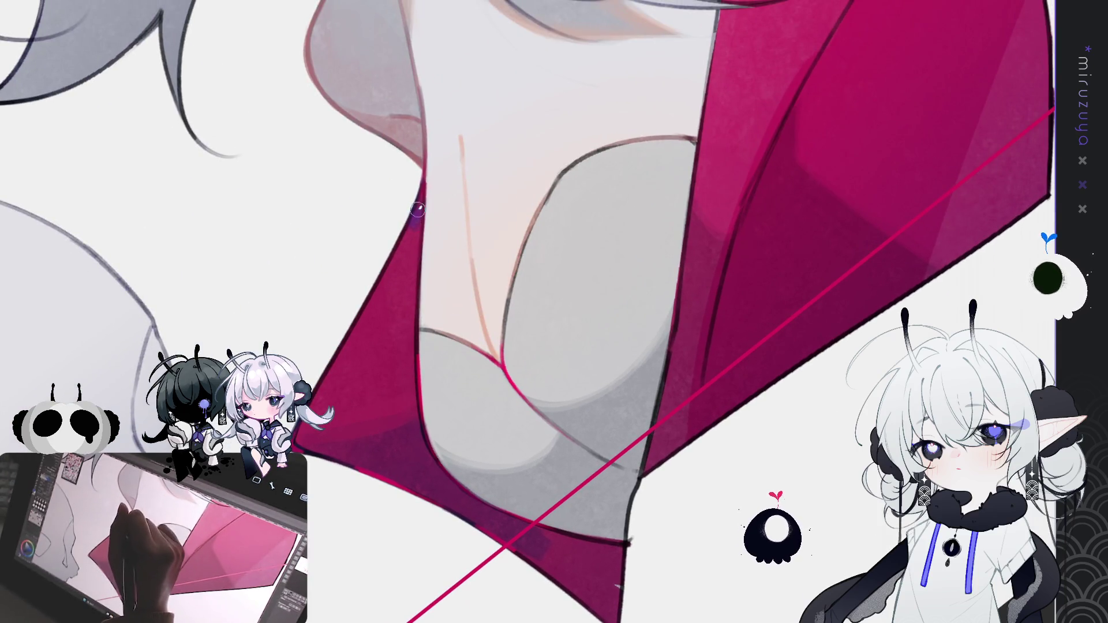
pyautogui.moveTo(526, 215)
pyautogui.mouseDown()
pyautogui.moveTo(415, 168)
pyautogui.moveTo(392, 144)
pyautogui.mouseUp()
pyautogui.scroll(-2, 347, 67)
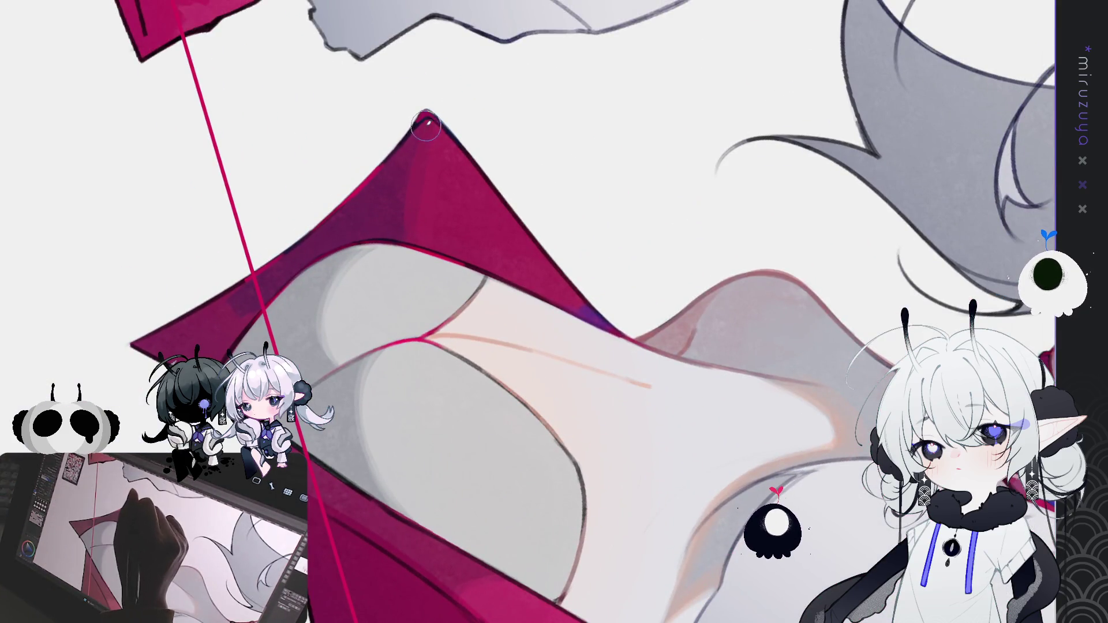
pyautogui.moveTo(423, 120); pyautogui.dragTo(397, 228)
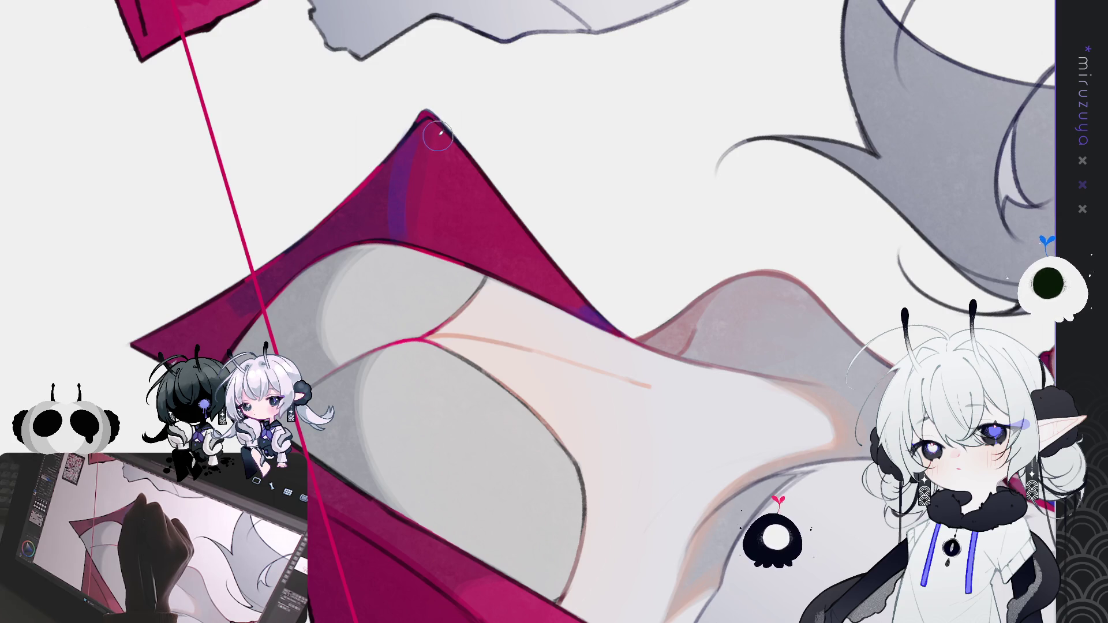
# Shade inside the red collar's left side with purple, redoing one stroke and continuing across the collar
pyautogui.moveTo(371, 265); pyautogui.dragTo(402, 524)
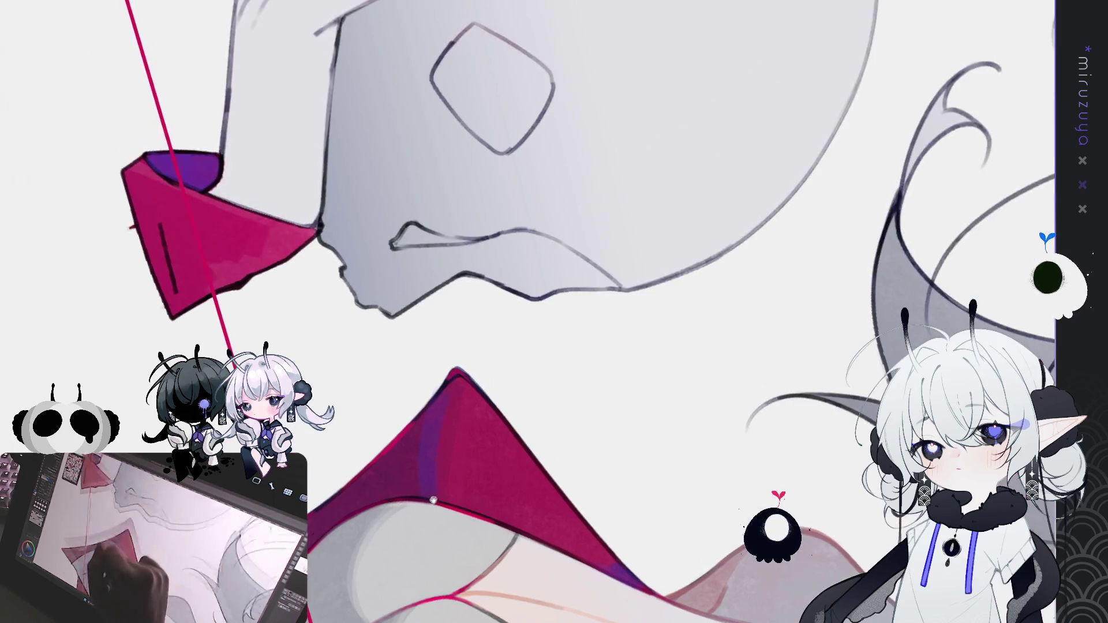
pyautogui.moveTo(319, 566)
pyautogui.mouseDown()
pyautogui.moveTo(404, 519)
pyautogui.moveTo(548, 404)
pyautogui.mouseUp()
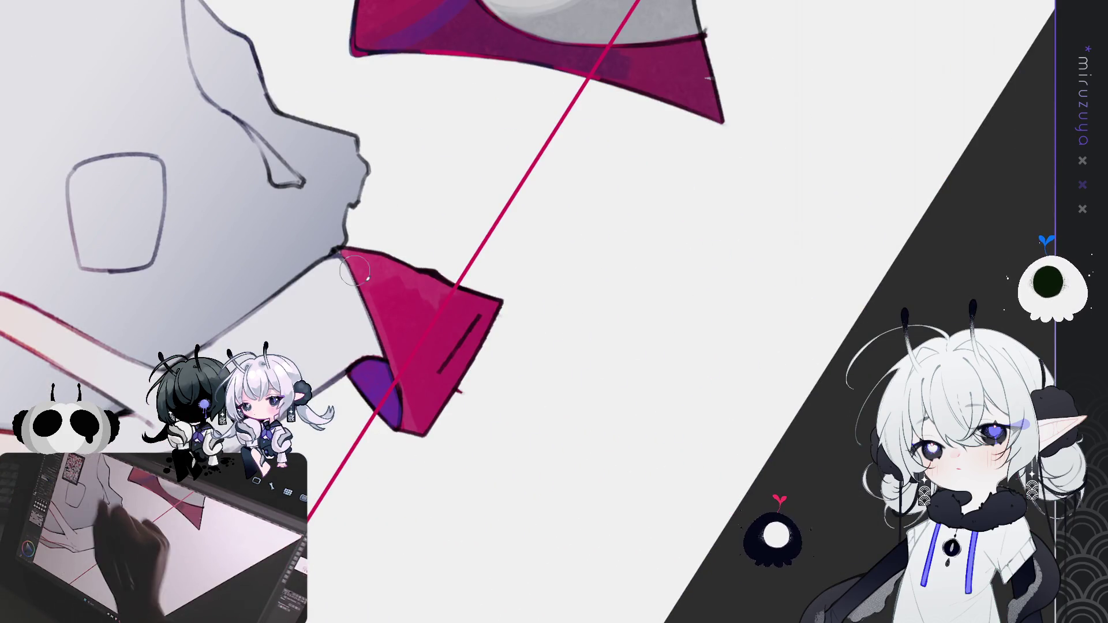
pyautogui.moveTo(375, 284); pyautogui.dragTo(414, 424)
pyautogui.hotkey('ctrl', 'z')
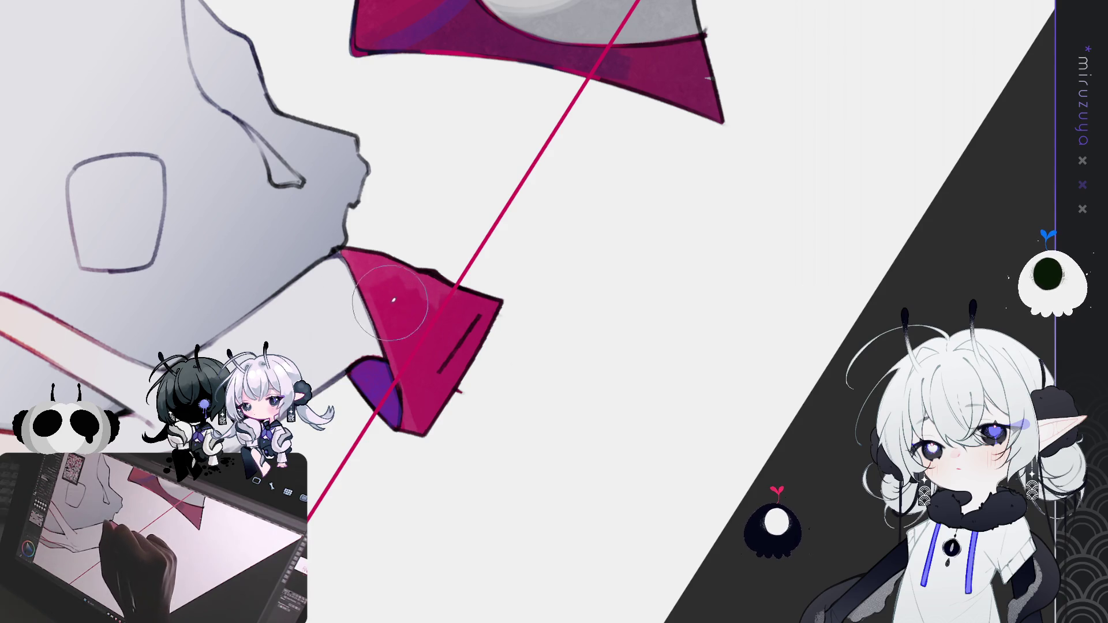
pyautogui.moveTo(369, 277)
pyautogui.mouseDown()
pyautogui.moveTo(444, 404)
pyautogui.moveTo(452, 361)
pyautogui.moveTo(427, 323)
pyautogui.mouseUp()
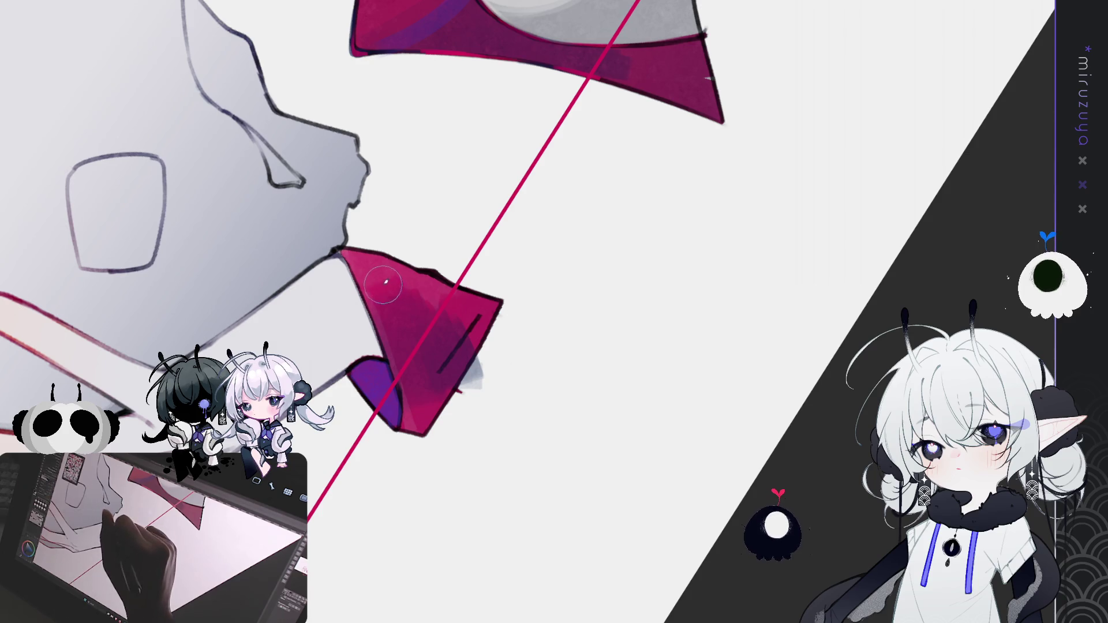
pyautogui.moveTo(398, 317)
pyautogui.mouseDown()
pyautogui.moveTo(418, 300)
pyautogui.moveTo(439, 317)
pyautogui.mouseUp()
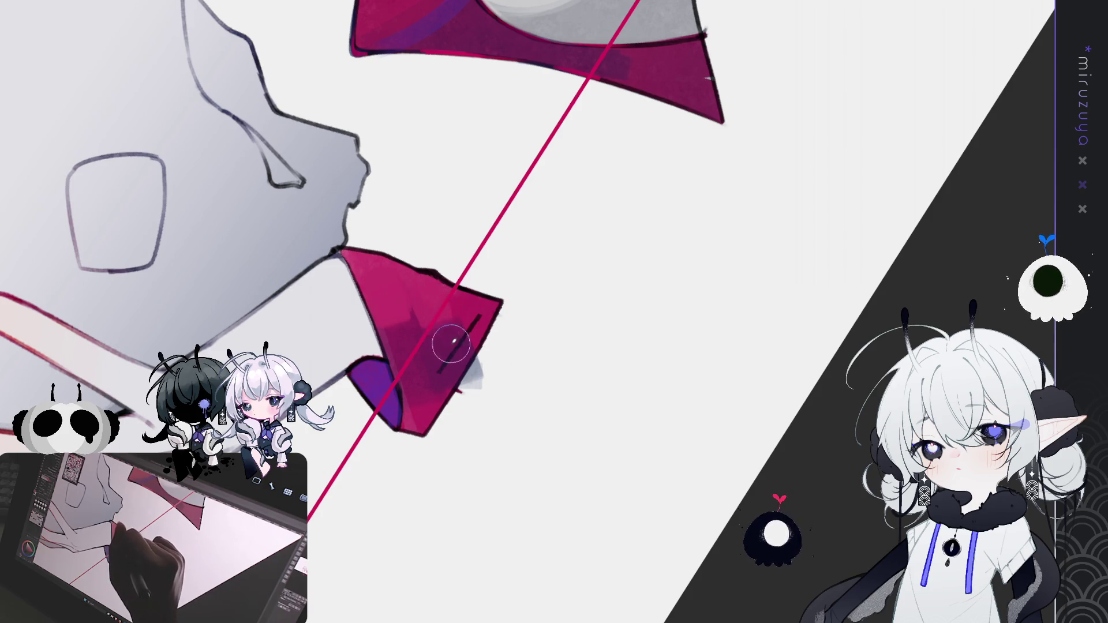
# Rotate and zoom around the red collar, then move the view up toward the head
pyautogui.moveTo(458, 173)
pyautogui.mouseDown()
pyautogui.moveTo(231, 346)
pyautogui.moveTo(117, 392)
pyautogui.mouseUp()
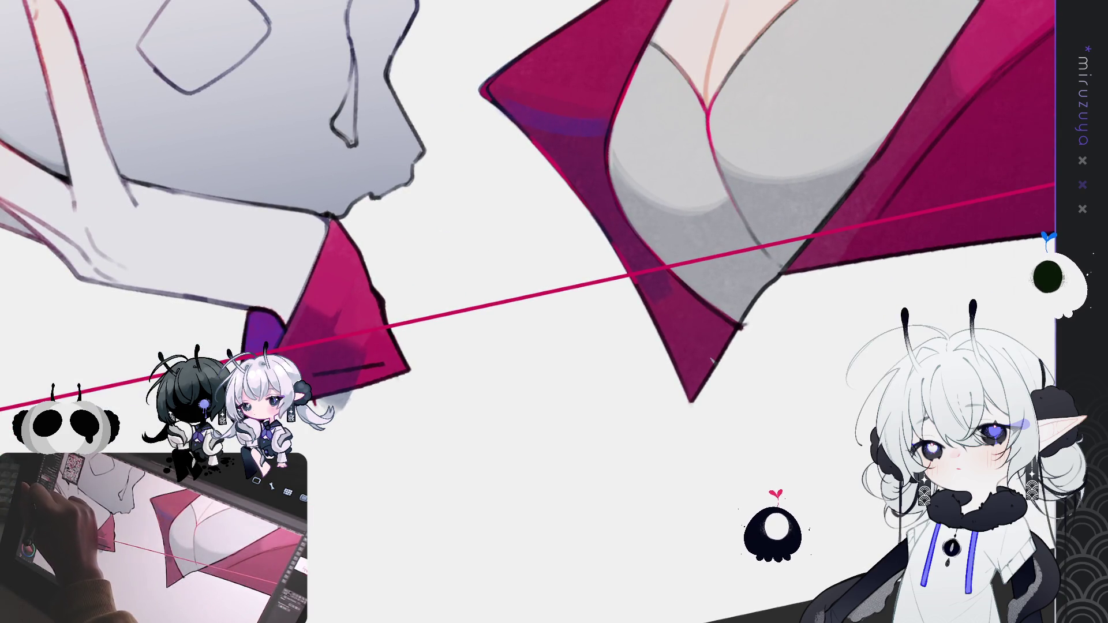
pyautogui.moveTo(327, 351); pyautogui.dragTo(372, 508)
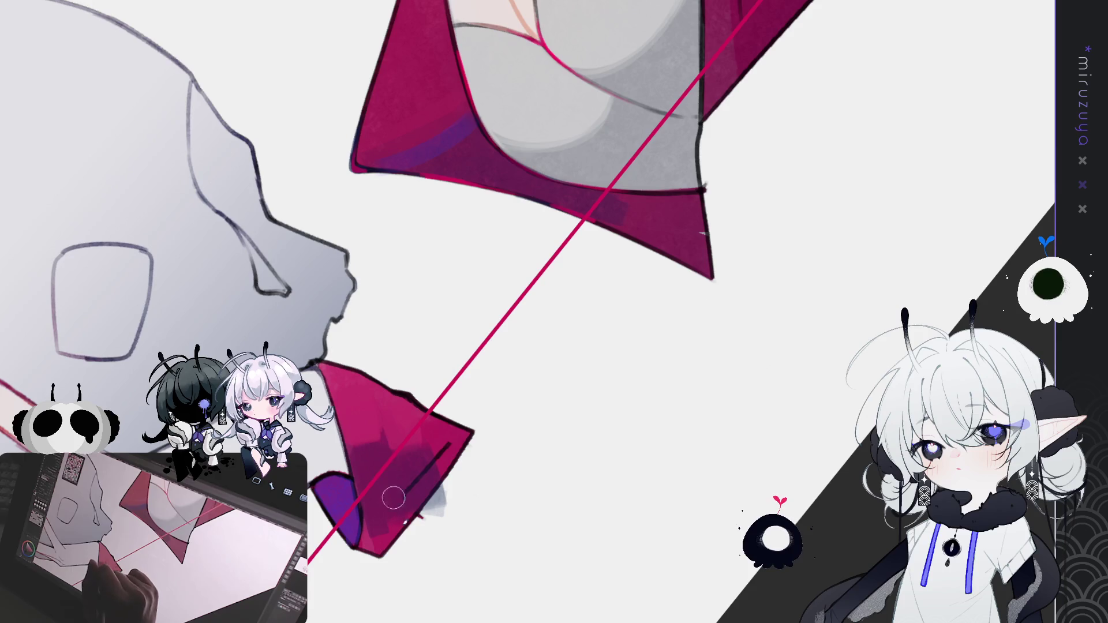
pyautogui.moveTo(527, 309); pyautogui.dragTo(371, 244)
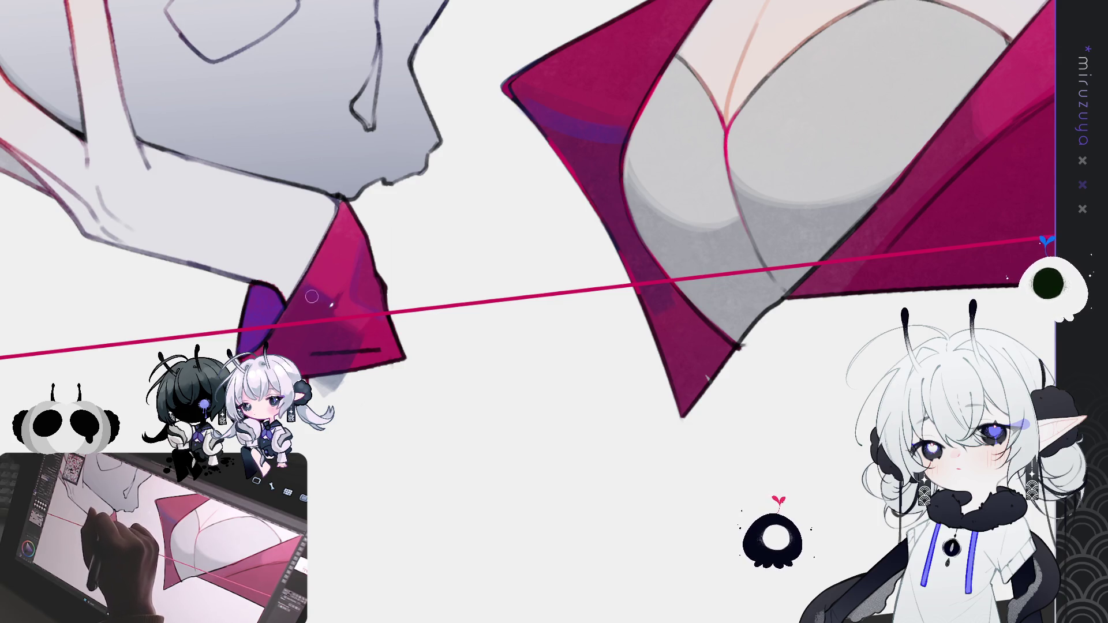
pyautogui.moveTo(324, 316); pyautogui.dragTo(593, 385)
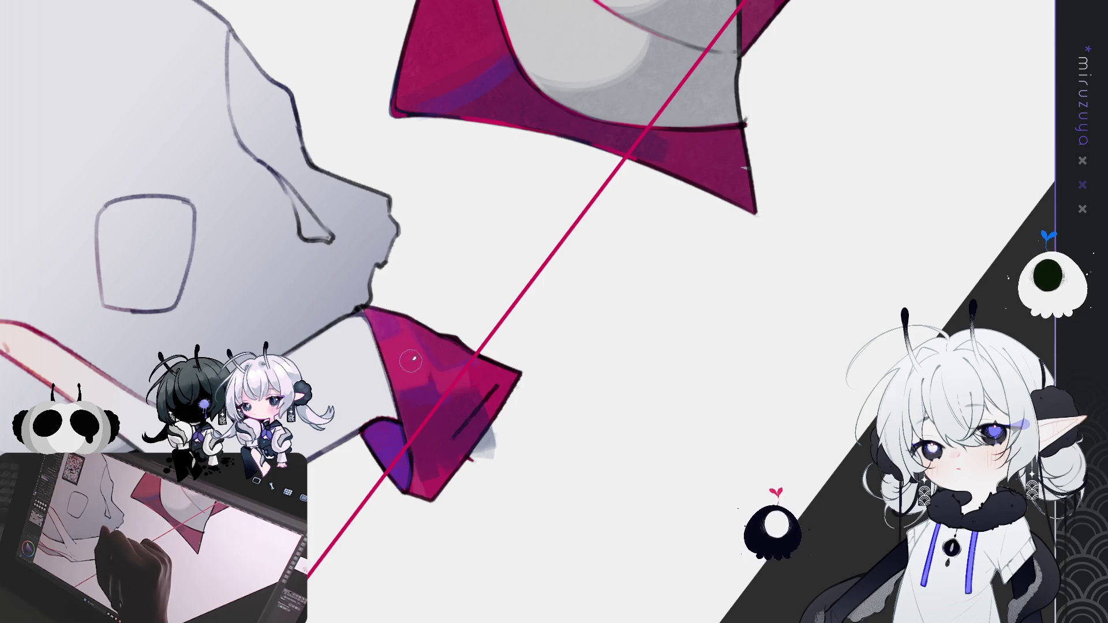
pyautogui.scroll(3, 569, 247)
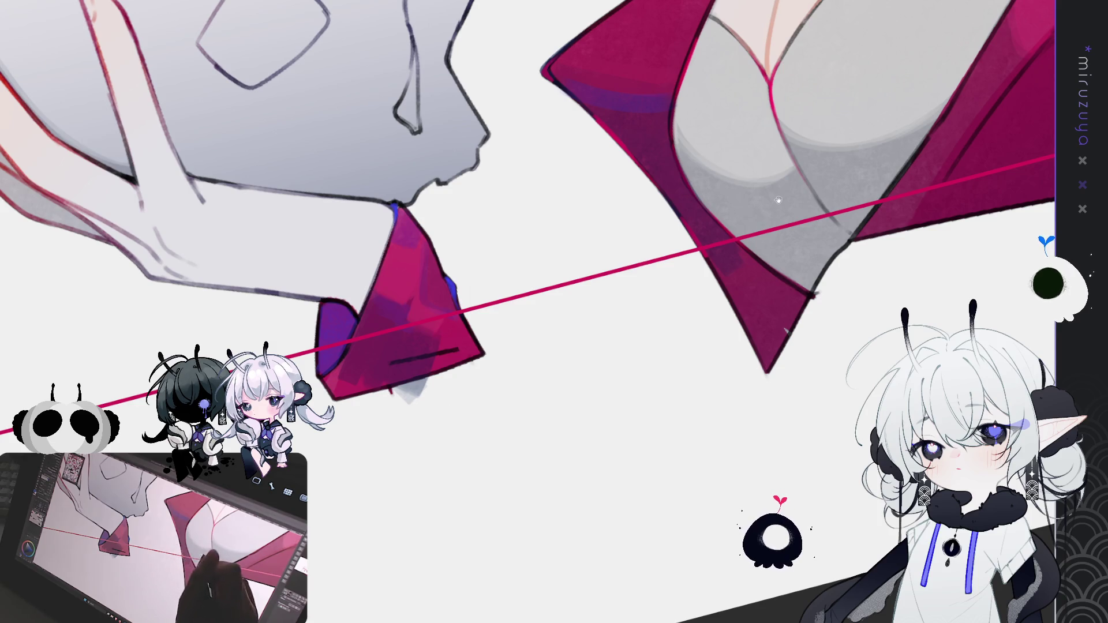
pyautogui.scroll(3, 700, 248)
pyautogui.moveTo(841, 184)
pyautogui.mouseDown()
pyautogui.moveTo(762, 242)
pyautogui.moveTo(603, 309)
pyautogui.moveTo(615, 301)
pyautogui.mouseUp()
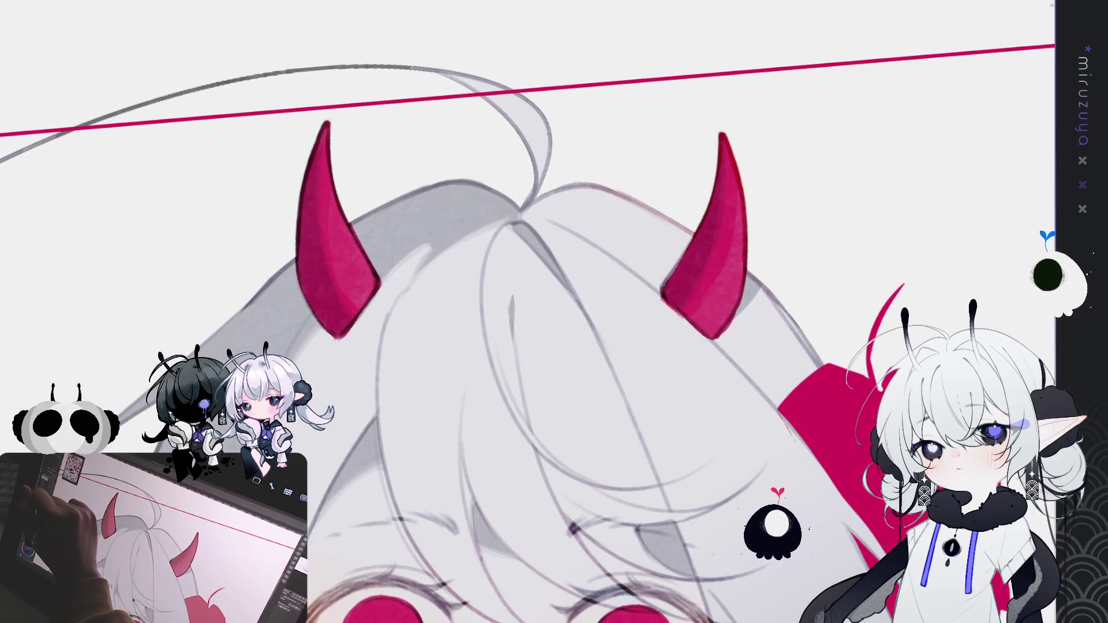
# Tint the left horn's lower base purple, undoing two trial strokes before the final one
pyautogui.moveTo(308, 175)
pyautogui.mouseDown()
pyautogui.moveTo(318, 141)
pyautogui.moveTo(311, 184)
pyautogui.mouseUp()
pyautogui.hotkey('ctrl', 'z')
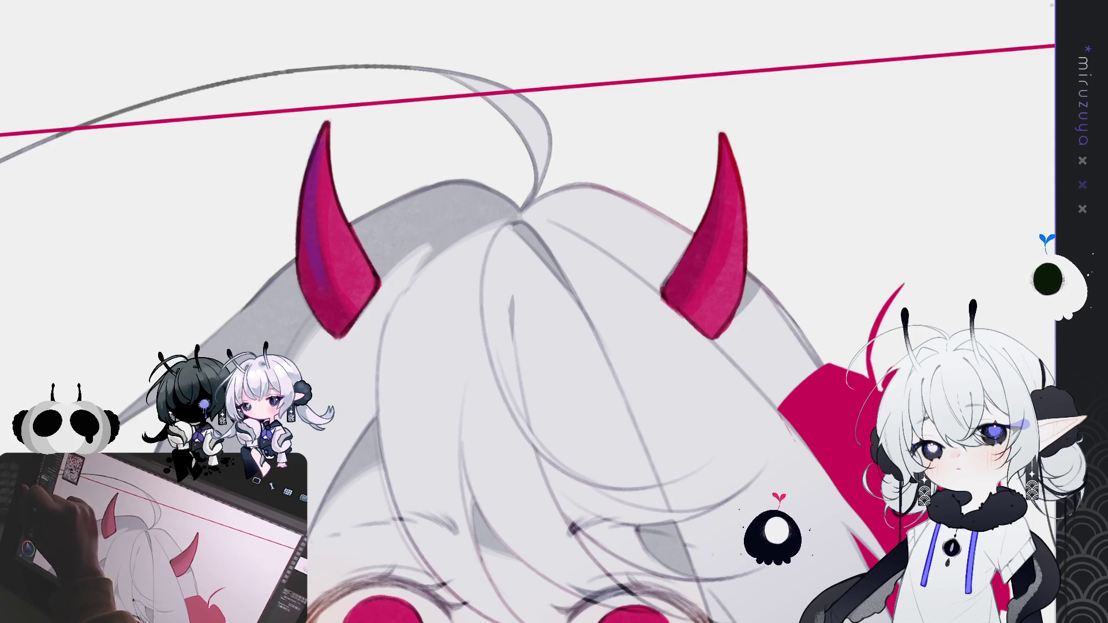
pyautogui.moveTo(309, 240)
pyautogui.mouseDown()
pyautogui.moveTo(324, 312)
pyautogui.moveTo(334, 318)
pyautogui.mouseUp()
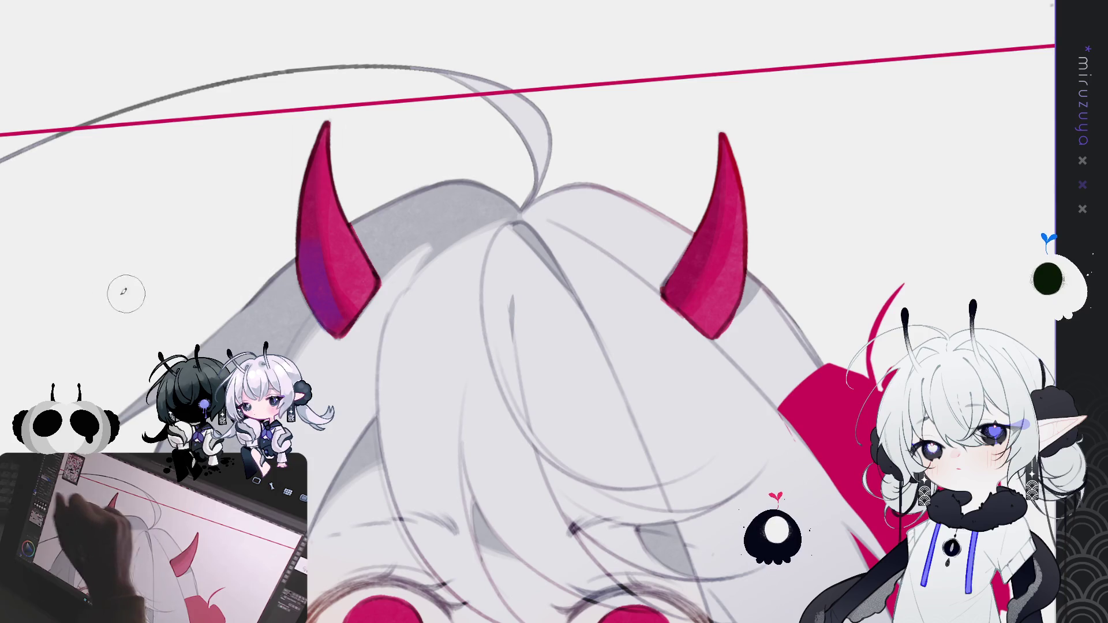
pyautogui.hotkey('ctrl', 'z')
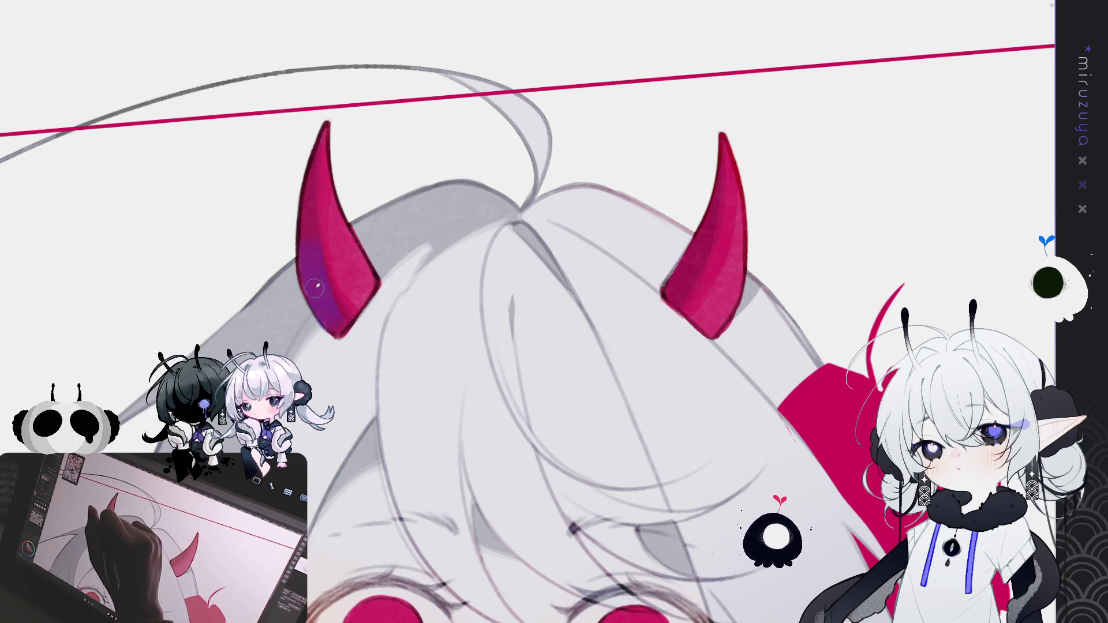
pyautogui.moveTo(308, 249)
pyautogui.mouseDown()
pyautogui.moveTo(314, 294)
pyautogui.moveTo(312, 252)
pyautogui.moveTo(339, 326)
pyautogui.moveTo(311, 265)
pyautogui.moveTo(312, 289)
pyautogui.mouseUp()
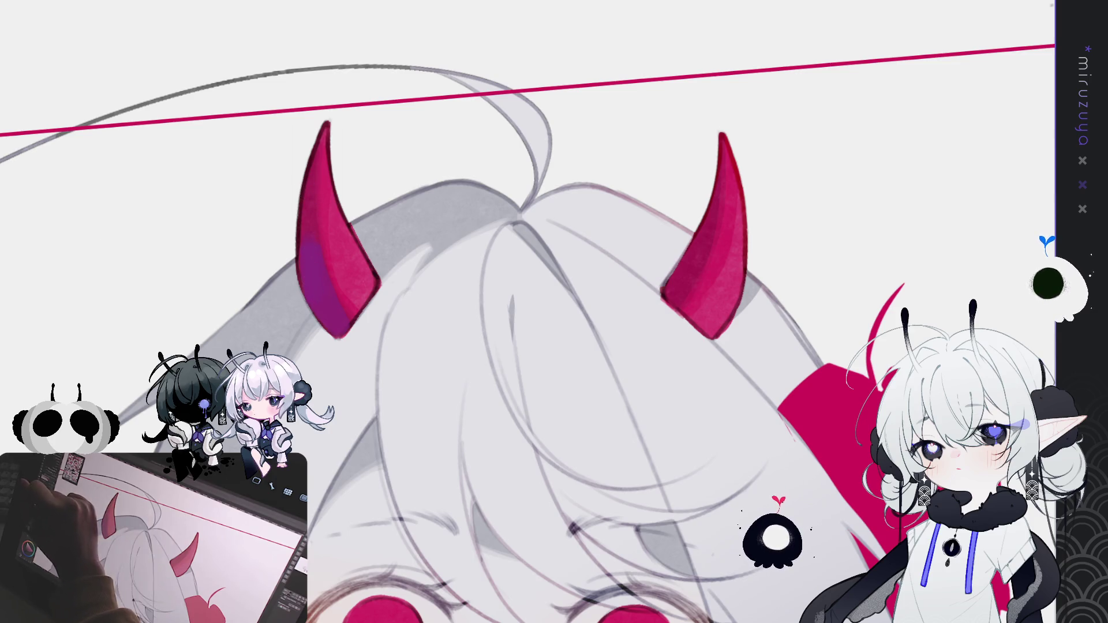
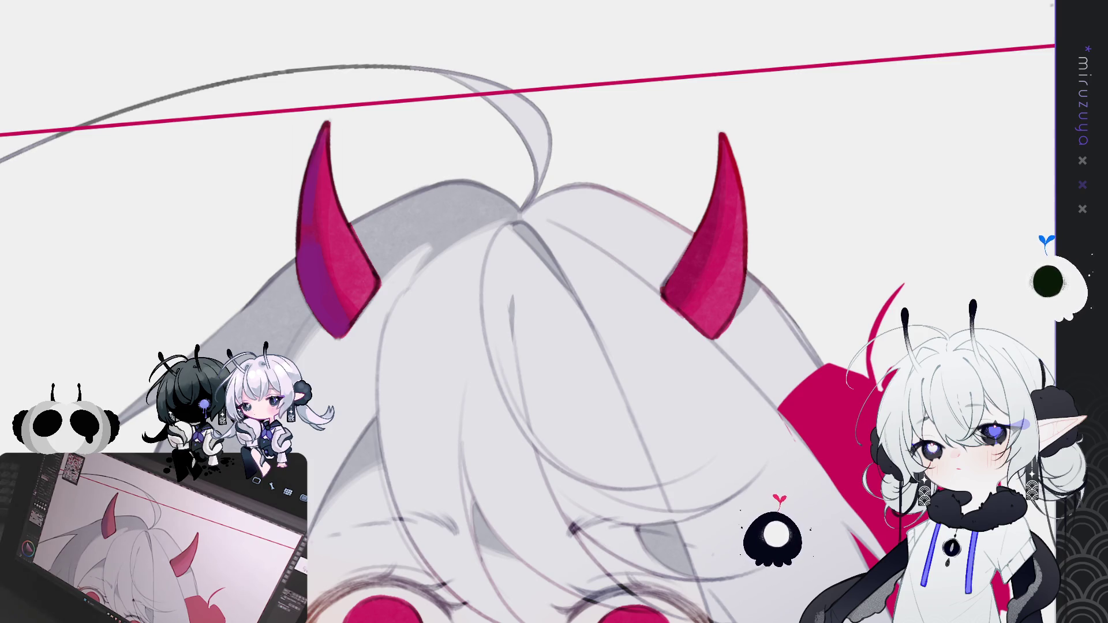
# Brush a lighter pink stroke along the right horn's lower left edge, then reframe the view
pyautogui.moveTo(887, 234)
pyautogui.mouseDown()
pyautogui.moveTo(789, 230)
pyautogui.moveTo(433, 91)
pyautogui.mouseUp()
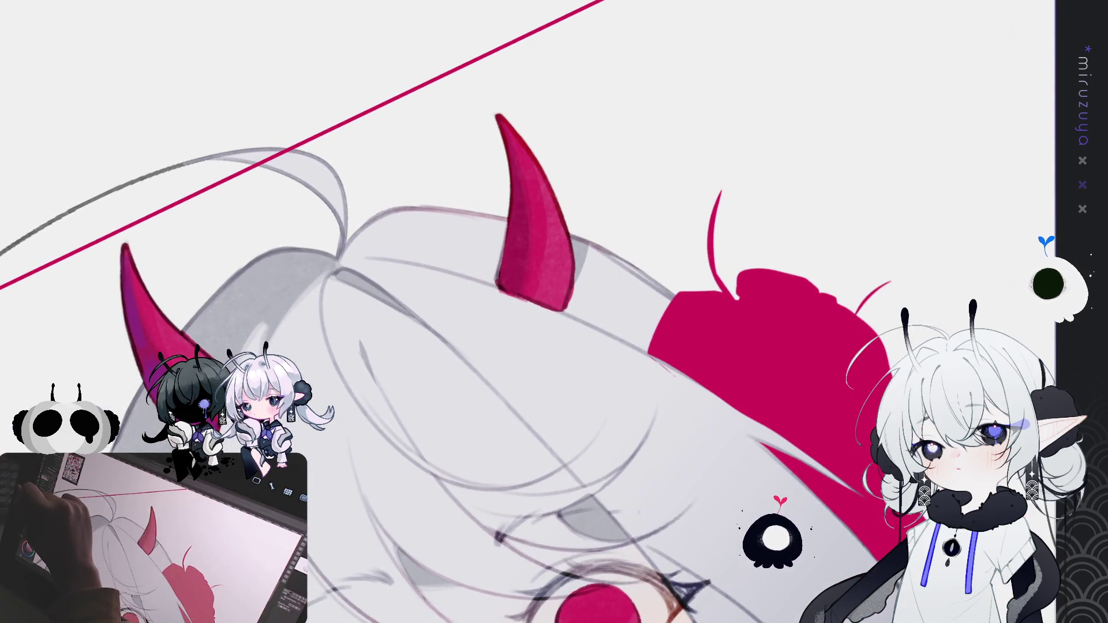
pyautogui.moveTo(522, 228); pyautogui.dragTo(500, 286)
pyautogui.moveTo(198, 107); pyautogui.dragTo(480, 282)
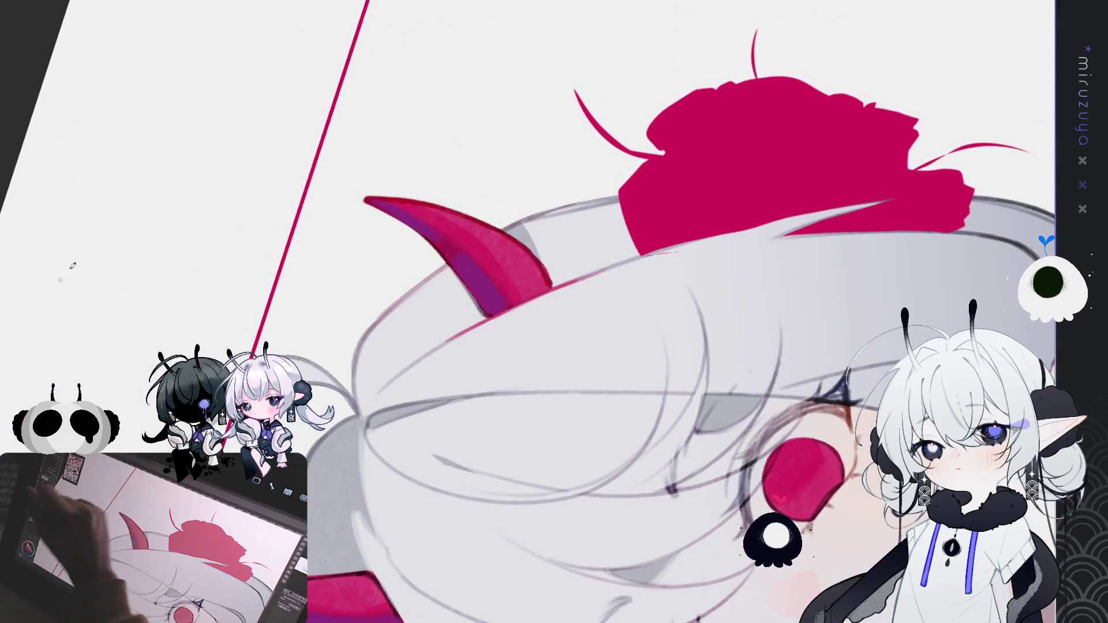
pyautogui.moveTo(63, 372); pyautogui.dragTo(16, 314)
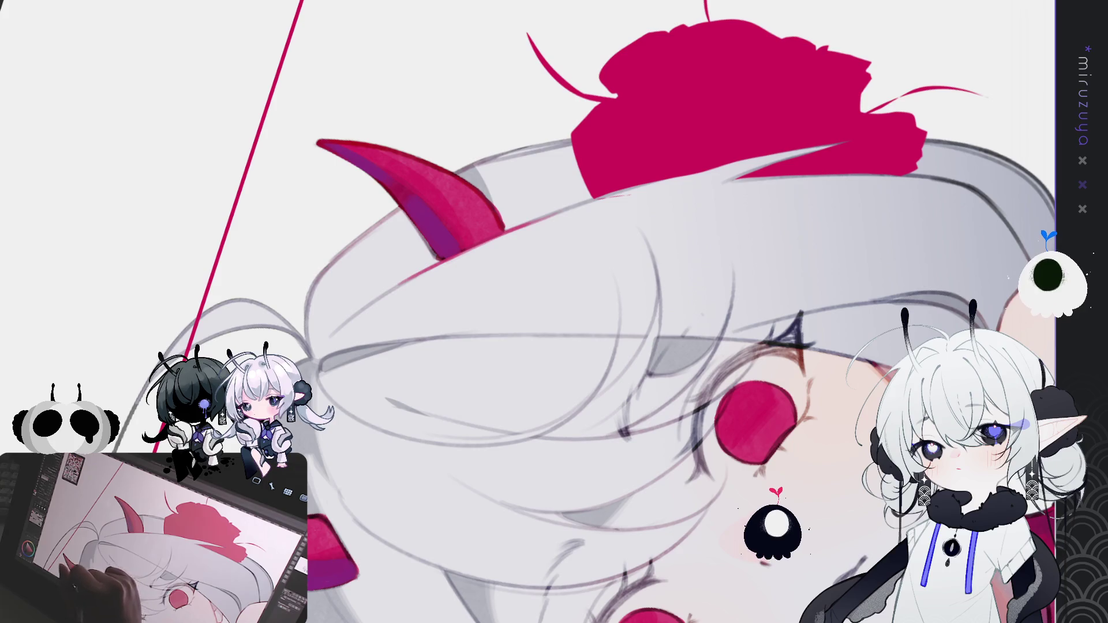
pyautogui.moveTo(553, 311); pyautogui.dragTo(473, 295)
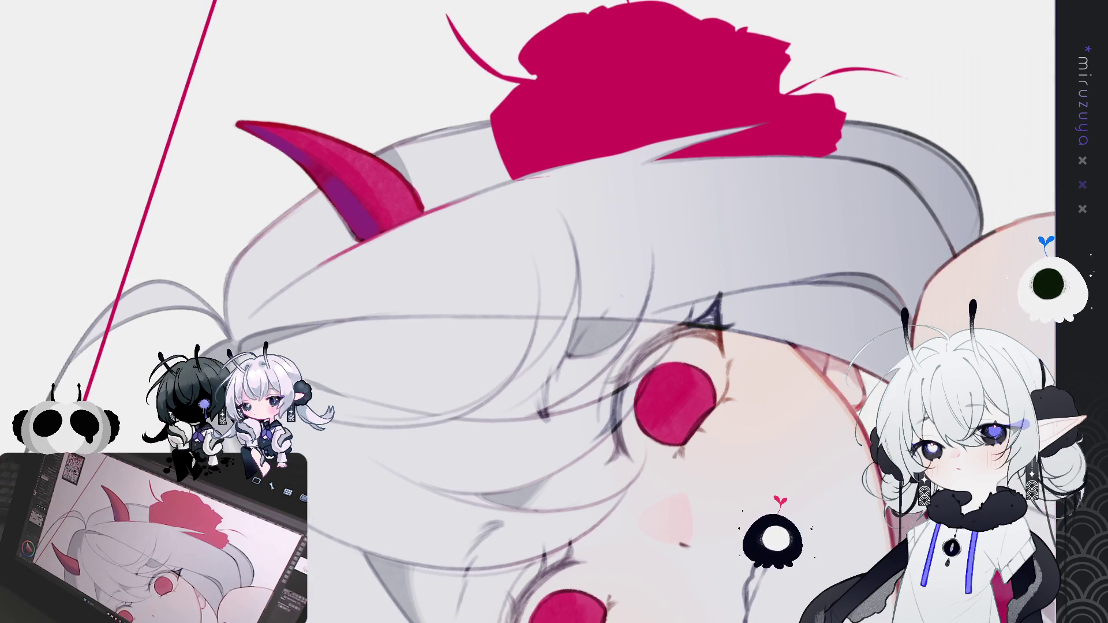
pyautogui.moveTo(292, 192); pyautogui.dragTo(292, 307)
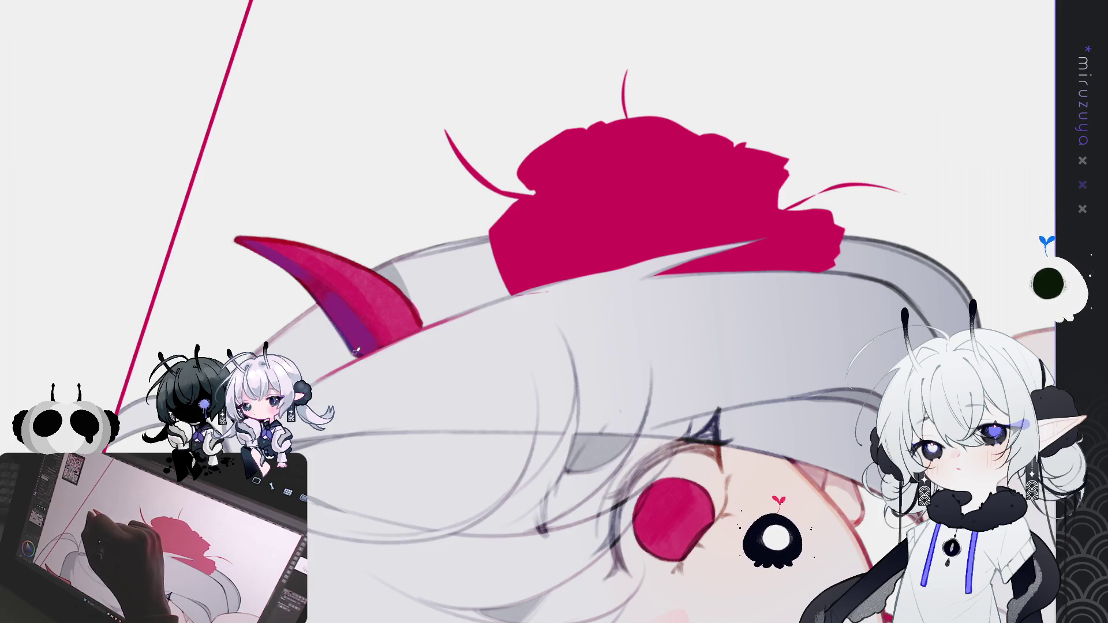
pyautogui.moveTo(362, 353)
pyautogui.mouseDown()
pyautogui.moveTo(370, 254)
pyautogui.moveTo(471, 129)
pyautogui.mouseUp()
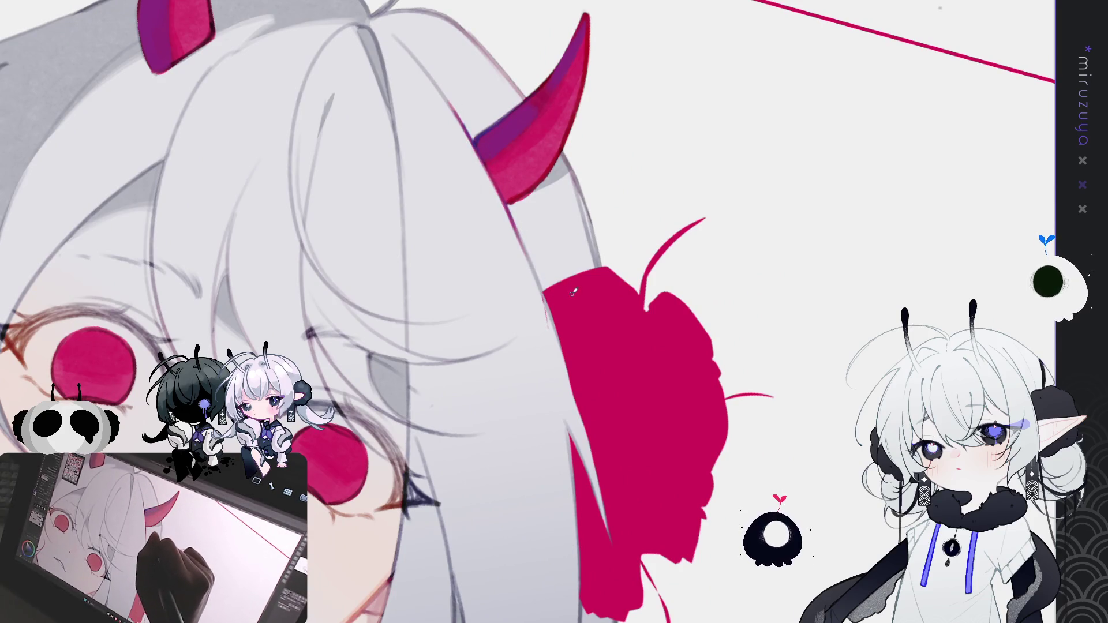
# Pan toward the eyes and horn, and rotate the canvas until the head stands upright
pyautogui.moveTo(672, 183); pyautogui.dragTo(648, 287)
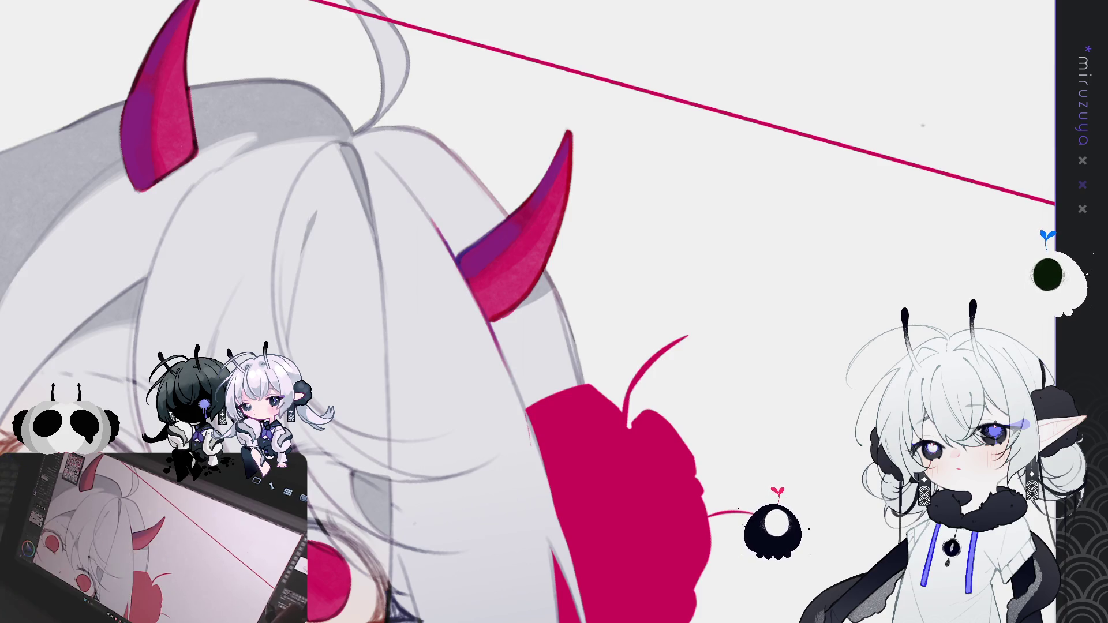
pyautogui.moveTo(918, 210)
pyautogui.mouseDown()
pyautogui.moveTo(816, 322)
pyautogui.moveTo(742, 229)
pyautogui.moveTo(687, 267)
pyautogui.mouseUp()
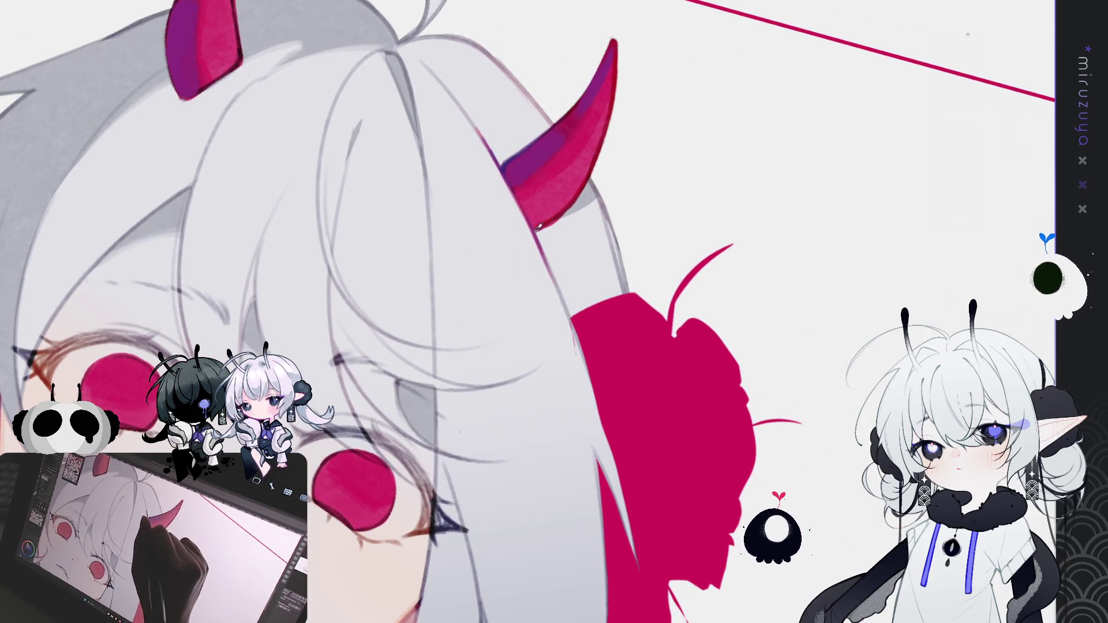
pyautogui.moveTo(536, 231)
pyautogui.mouseDown()
pyautogui.moveTo(548, 485)
pyautogui.moveTo(521, 499)
pyautogui.mouseUp()
pyautogui.moveTo(423, 263); pyautogui.dragTo(425, 247)
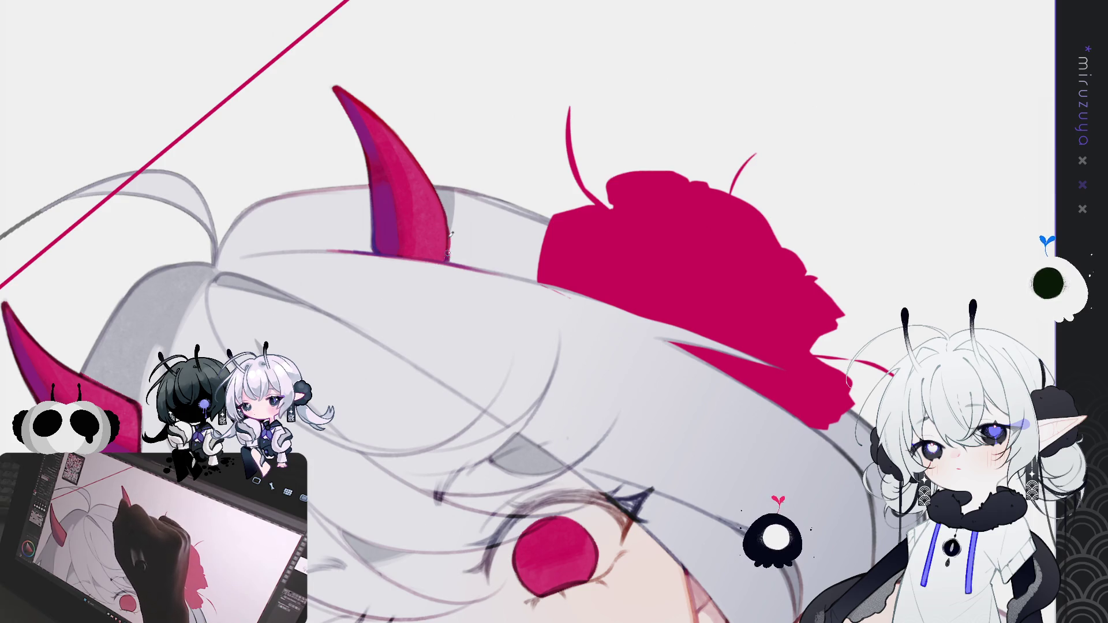
pyautogui.moveTo(445, 203)
pyautogui.mouseDown()
pyautogui.moveTo(645, 226)
pyautogui.moveTo(668, 262)
pyautogui.moveTo(610, 119)
pyautogui.moveTo(598, 119)
pyautogui.moveTo(681, 222)
pyautogui.moveTo(356, 242)
pyautogui.mouseUp()
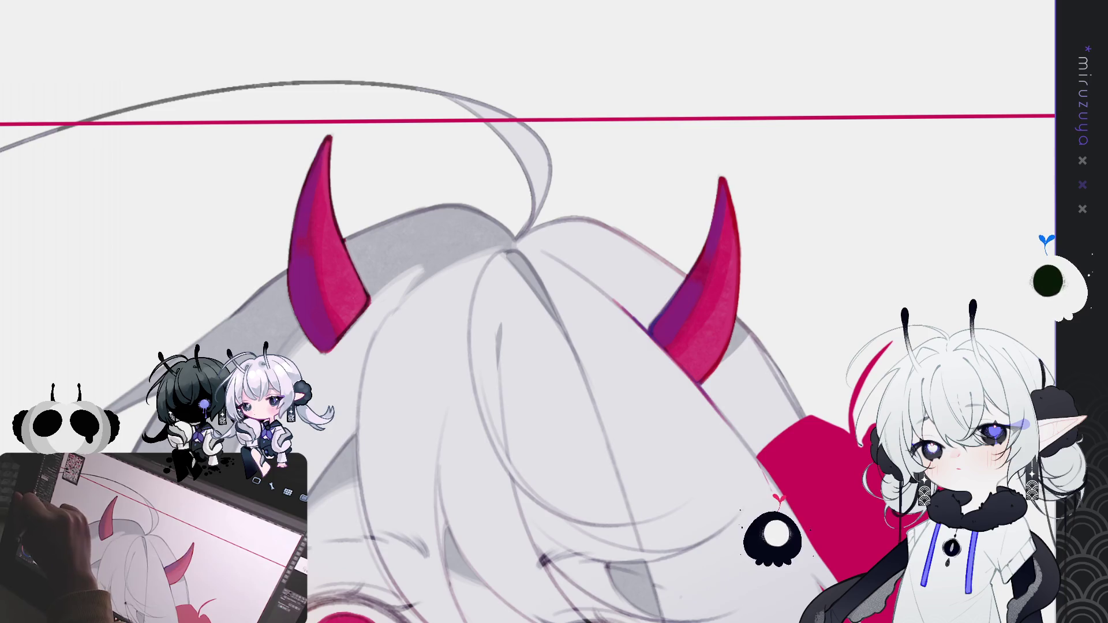
pyautogui.press('-')
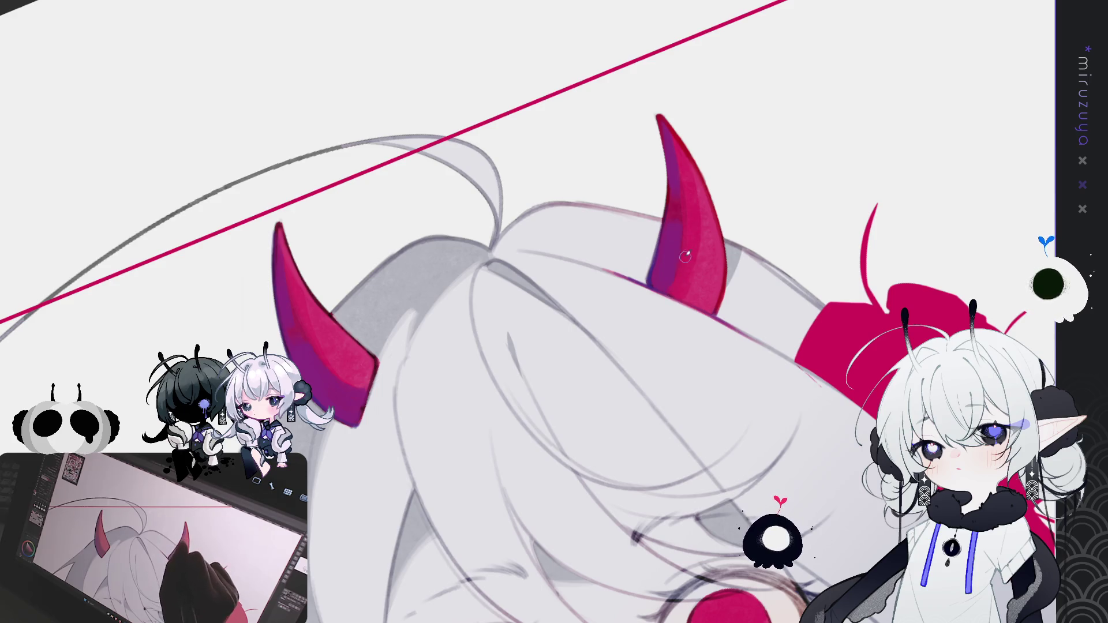
pyautogui.moveTo(714, 210)
pyautogui.mouseDown()
pyautogui.moveTo(824, 306)
pyautogui.moveTo(808, 326)
pyautogui.moveTo(493, 309)
pyautogui.mouseUp()
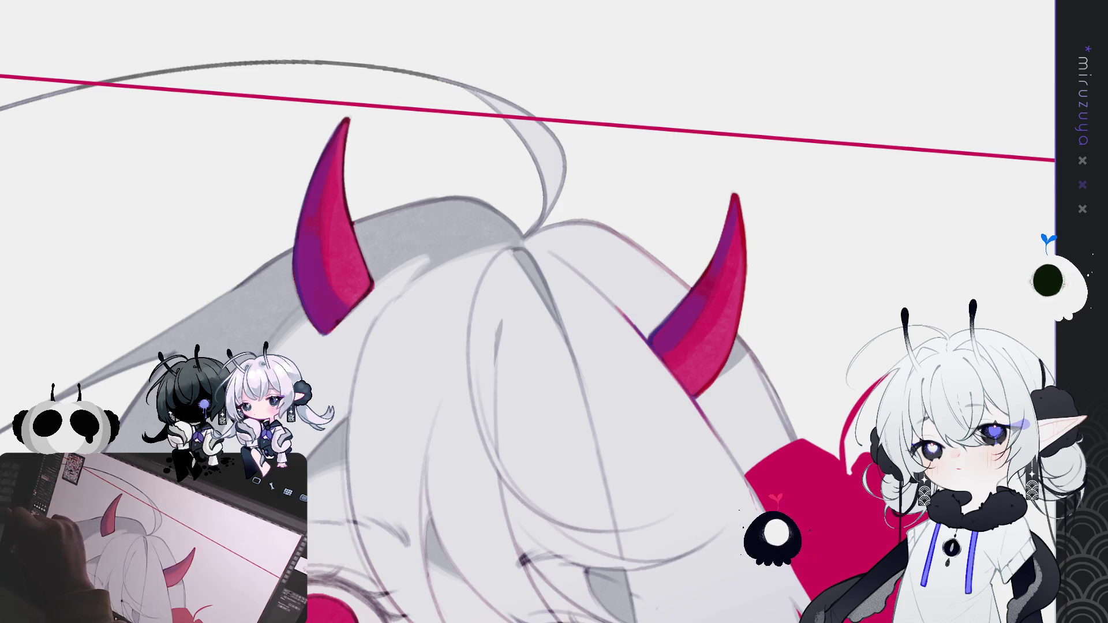
pyautogui.moveTo(634, 577)
pyautogui.mouseDown()
pyautogui.moveTo(673, 107)
pyautogui.moveTo(663, 248)
pyautogui.moveTo(675, 606)
pyautogui.mouseUp()
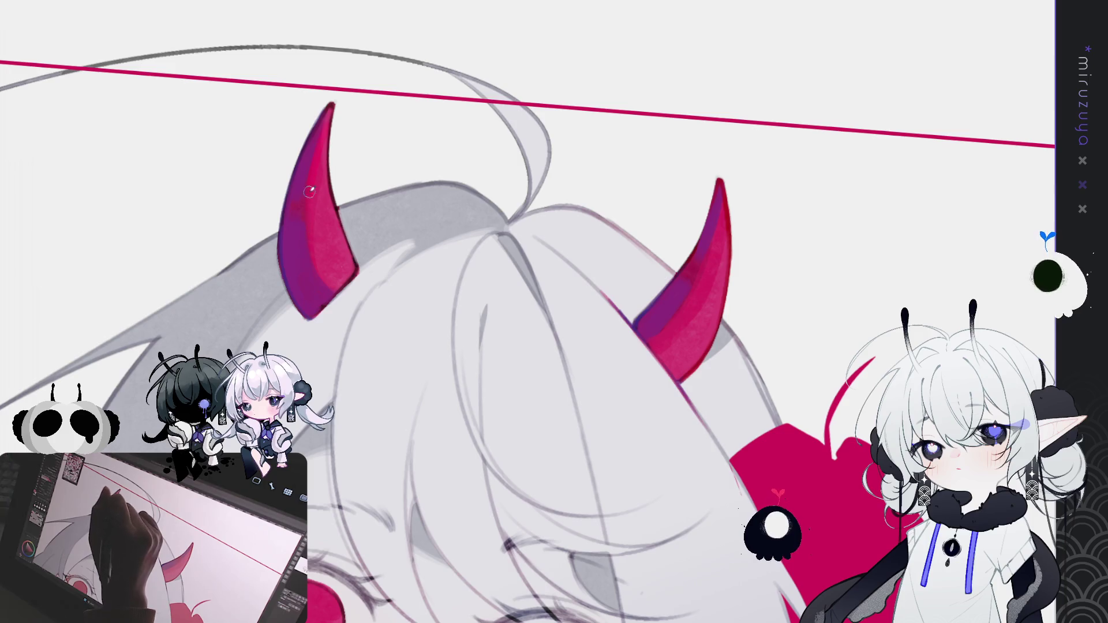
pyautogui.moveTo(719, 173); pyautogui.dragTo(709, 203)
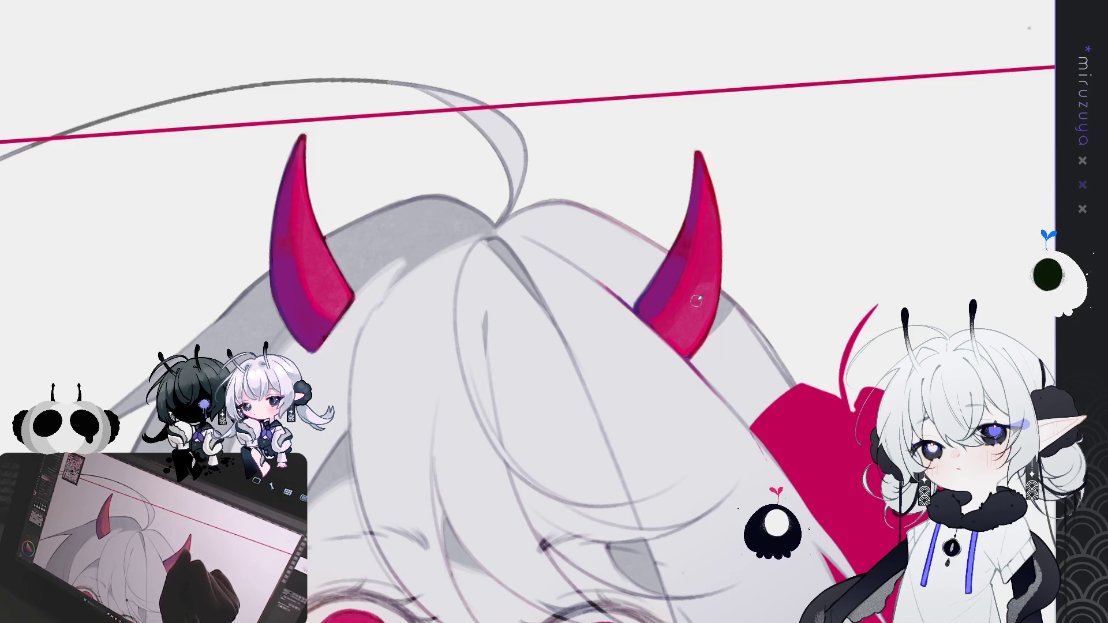
pyautogui.moveTo(690, 293); pyautogui.dragTo(789, 148)
# Zoom out, zoom back in on the flower, and paint a thin light hair strand over it
pyautogui.hotkey('ctrl', '0')
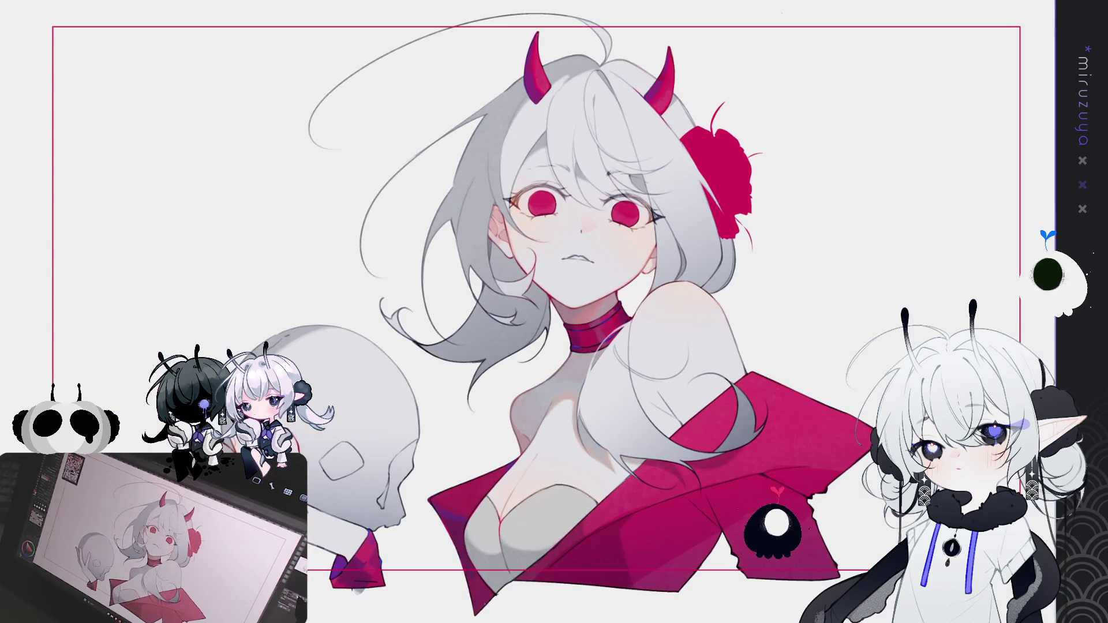
pyautogui.hotkey('ctrl', '+')
pyautogui.moveTo(974, 251)
pyautogui.mouseDown()
pyautogui.moveTo(900, 326)
pyautogui.moveTo(801, 387)
pyautogui.moveTo(776, 436)
pyautogui.moveTo(796, 449)
pyautogui.mouseUp()
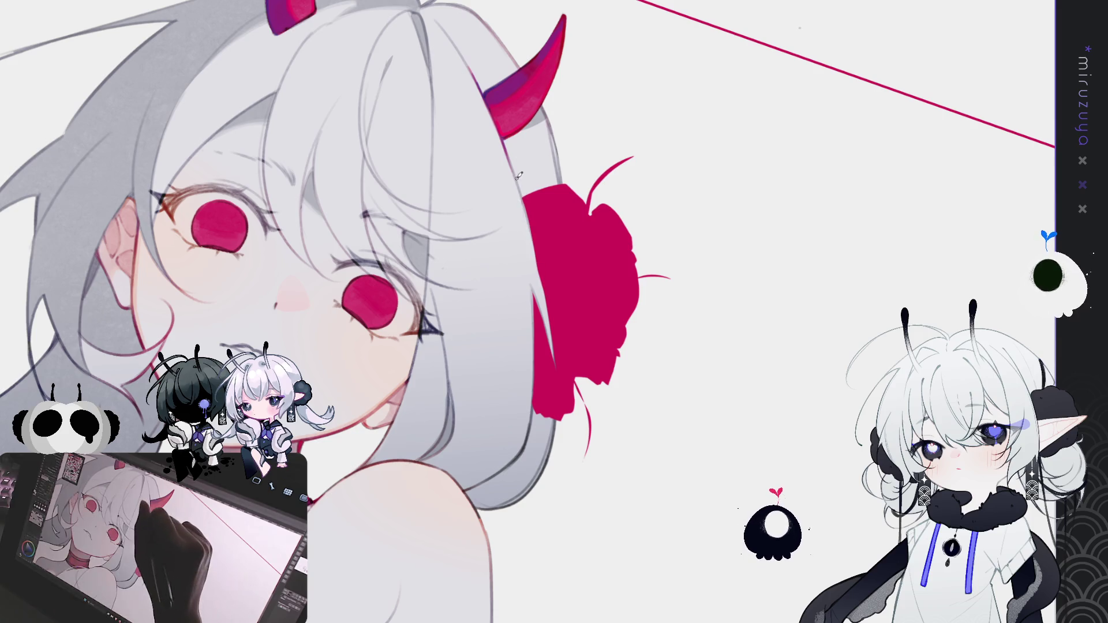
pyautogui.moveTo(528, 222); pyautogui.dragTo(545, 308)
# Mirror and rotate the view, then paint light strands down the hair edge over the flower
pyautogui.press('h')
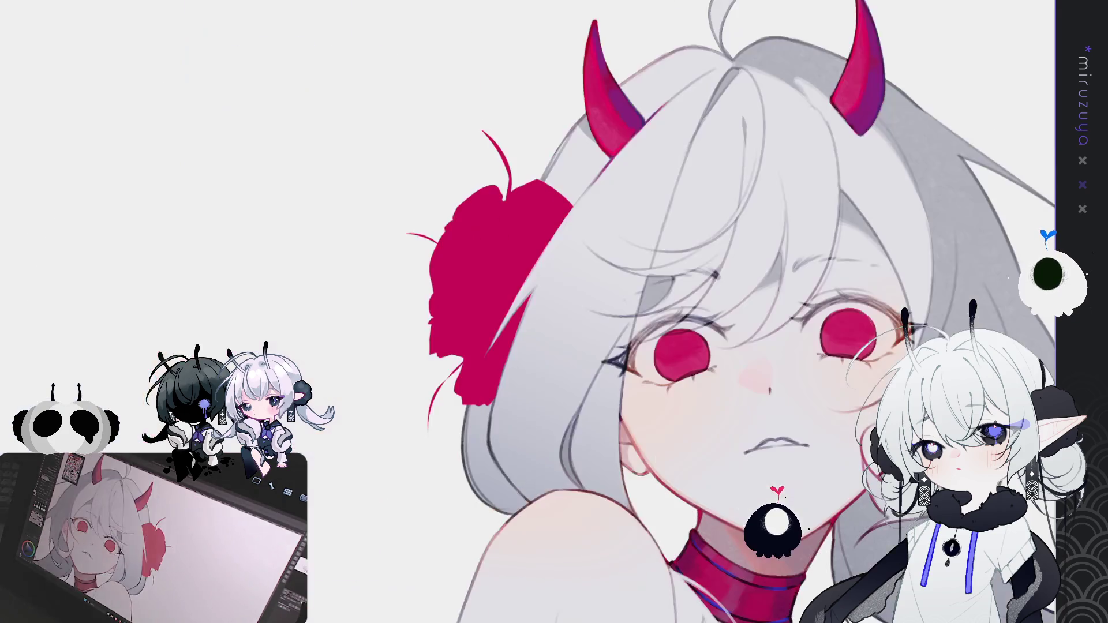
pyautogui.press('-')
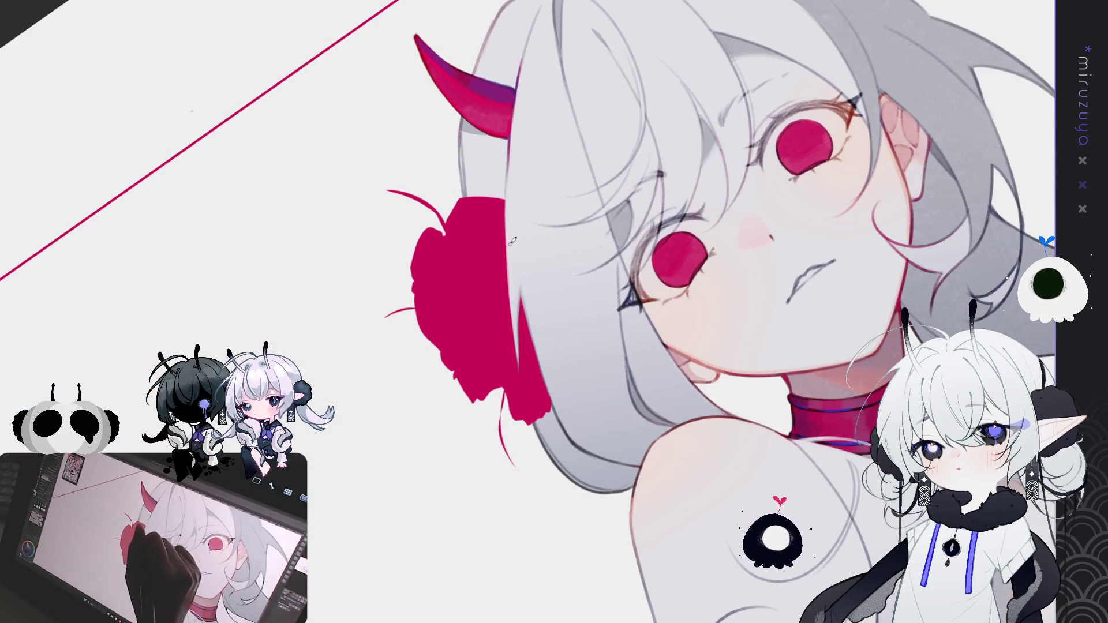
pyautogui.moveTo(511, 286)
pyautogui.mouseDown()
pyautogui.moveTo(510, 320)
pyautogui.moveTo(554, 424)
pyautogui.mouseUp()
pyautogui.hotkey('ctrl', 'z')
pyautogui.moveTo(511, 309); pyautogui.dragTo(542, 421)
pyautogui.moveTo(521, 291); pyautogui.dragTo(526, 375)
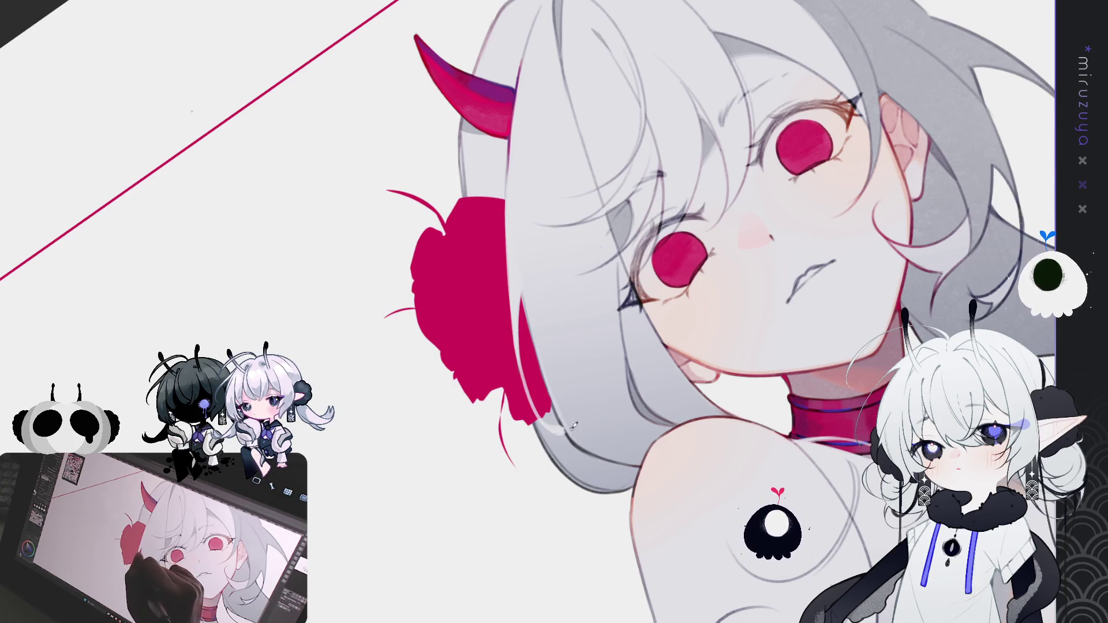
pyautogui.moveTo(728, 304); pyautogui.dragTo(450, 407)
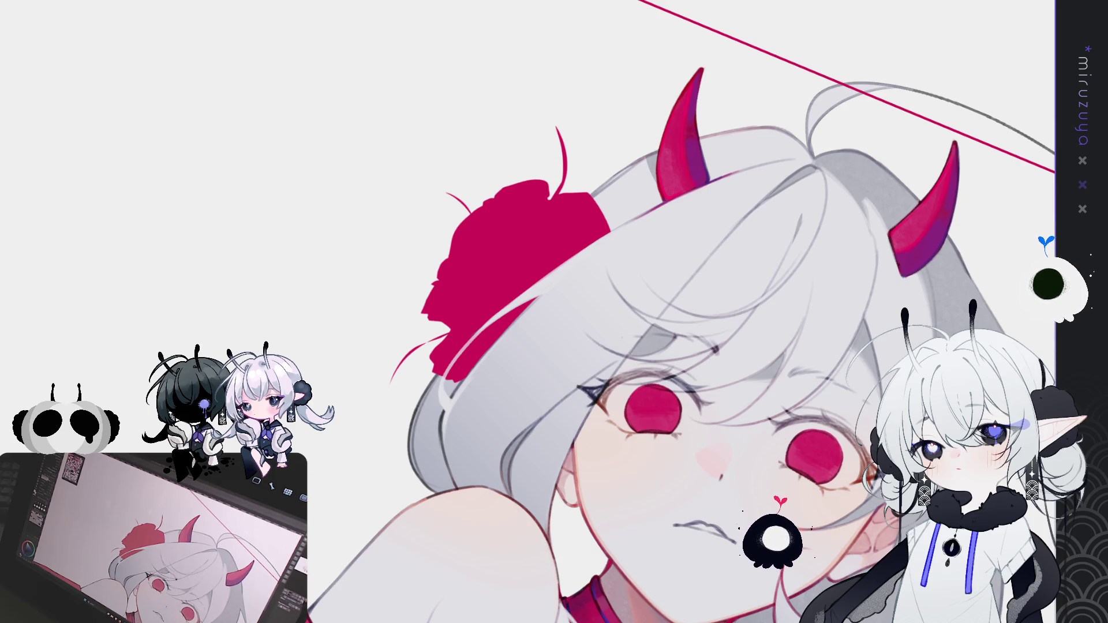
pyautogui.press('h')
pyautogui.scroll(4, 449, 475)
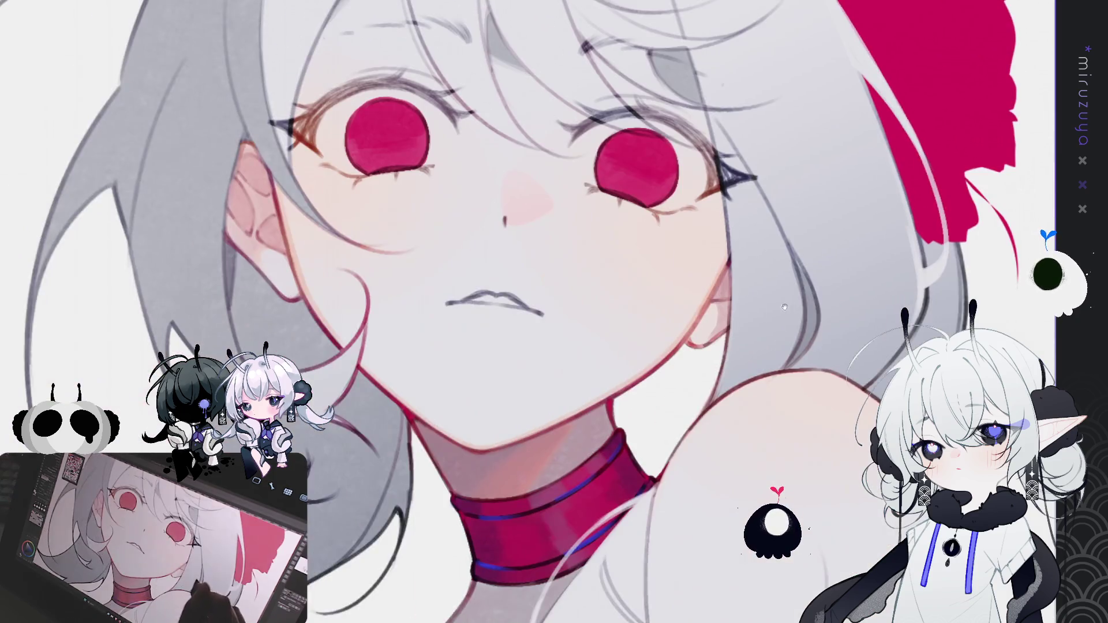
pyautogui.moveTo(473, 502)
pyautogui.mouseDown()
pyautogui.moveTo(577, 496)
pyautogui.moveTo(664, 438)
pyautogui.moveTo(715, 364)
pyautogui.mouseUp()
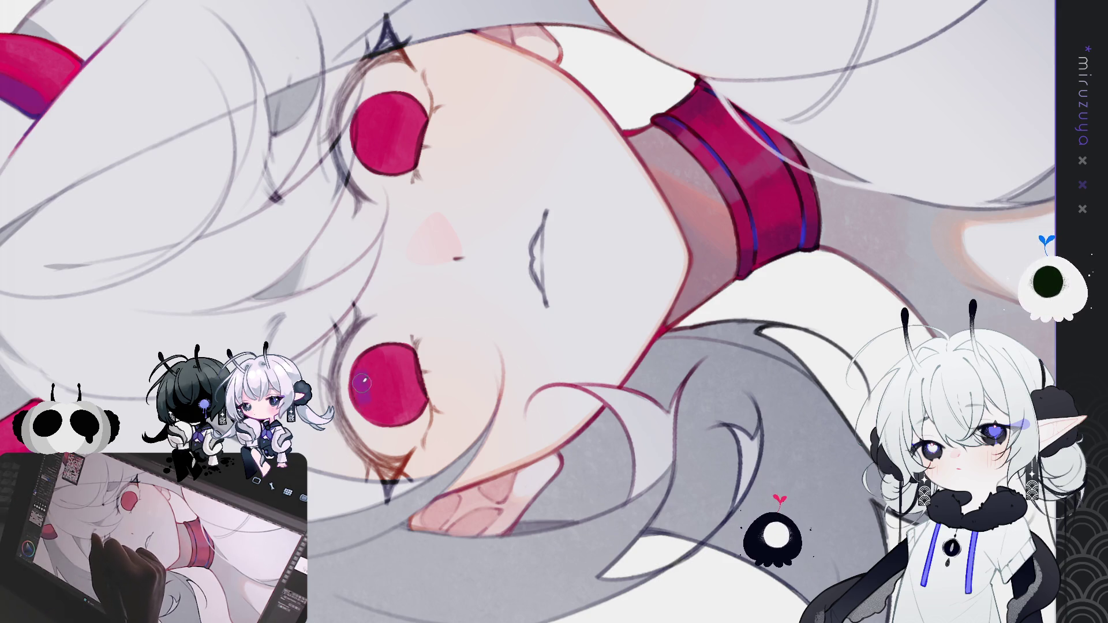
pyautogui.click(378, 393)
pyautogui.click(376, 414)
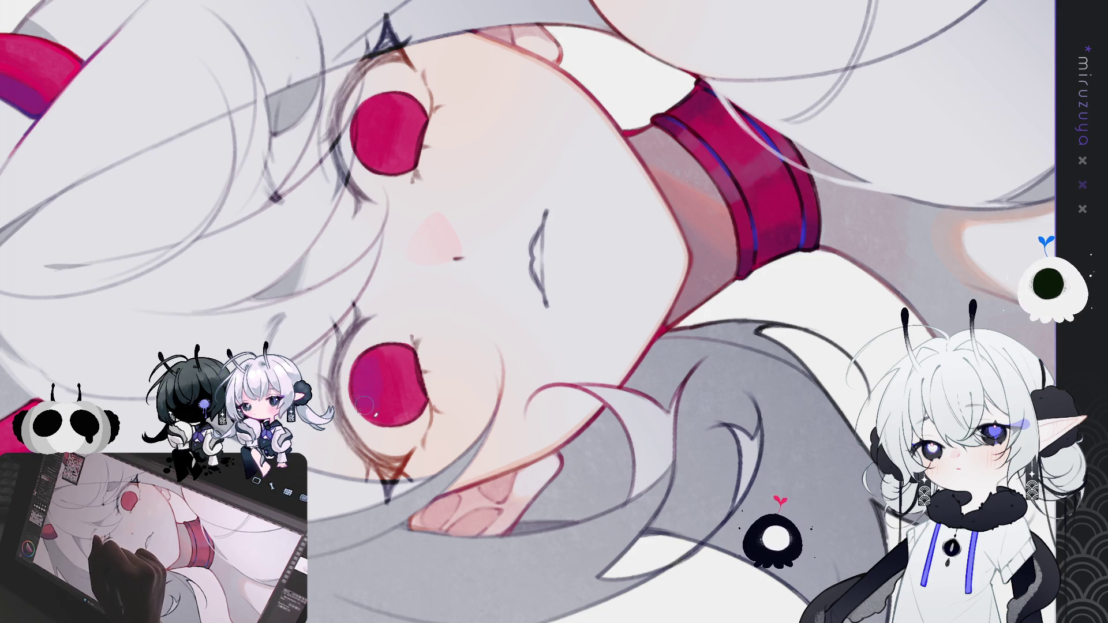
pyautogui.hotkey('ctrl', 'z')
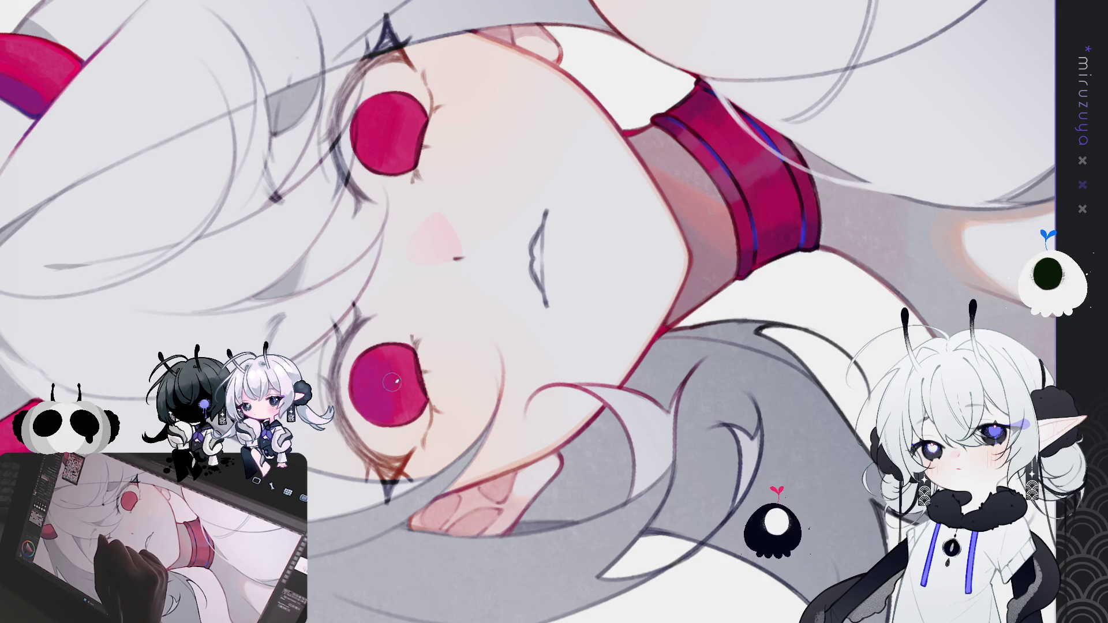
pyautogui.click(373, 129)
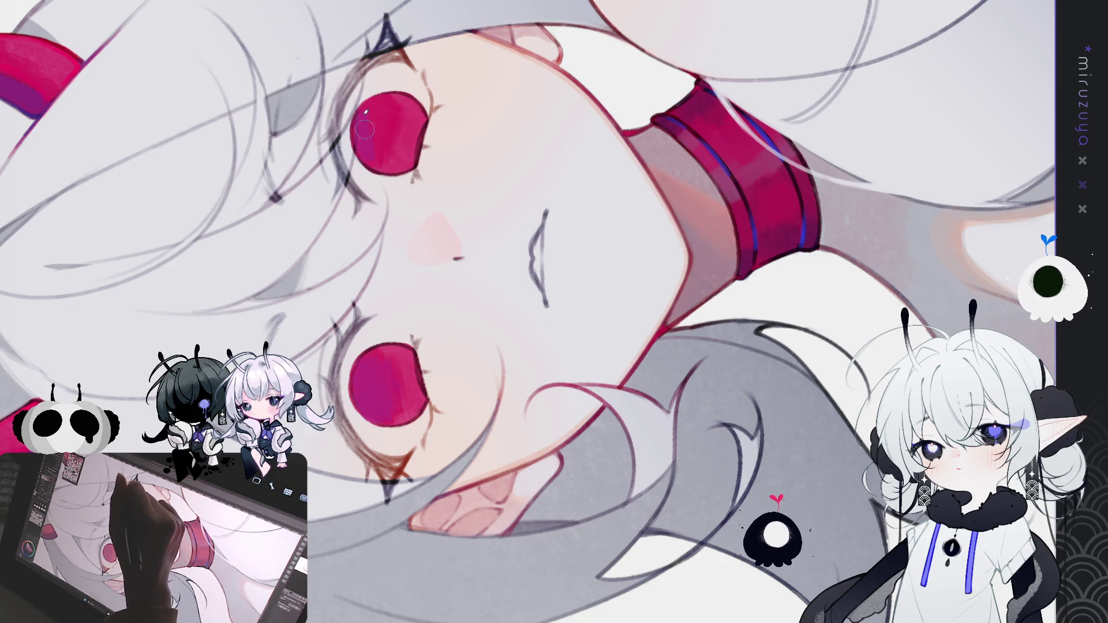
pyautogui.click(383, 103)
pyautogui.hotkey('ctrl', 'z')
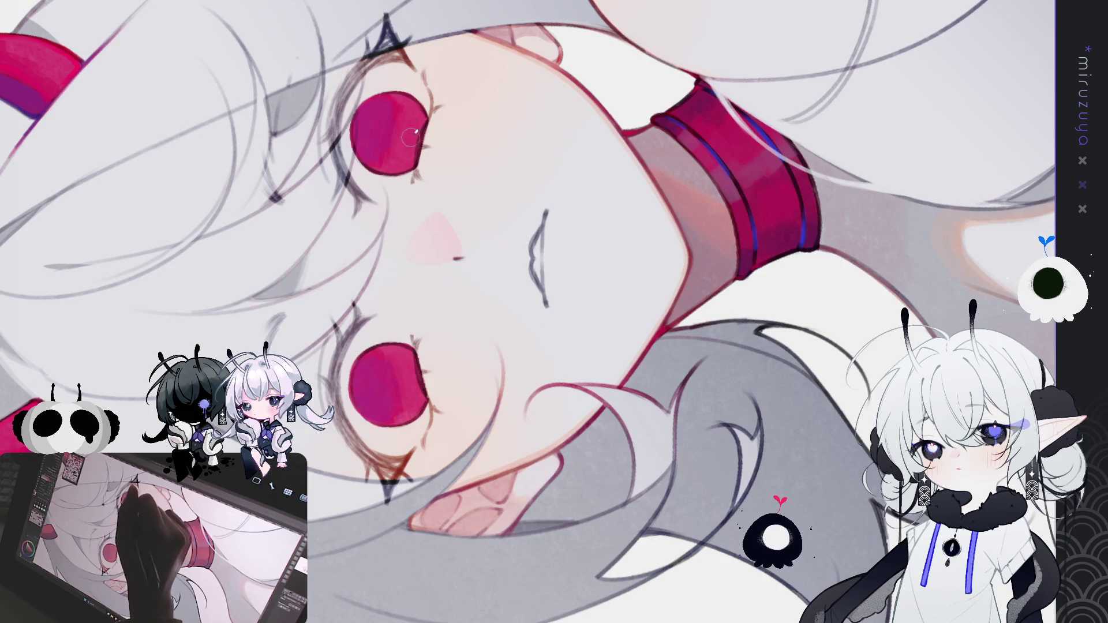
pyautogui.hotkey('ctrl', '0')
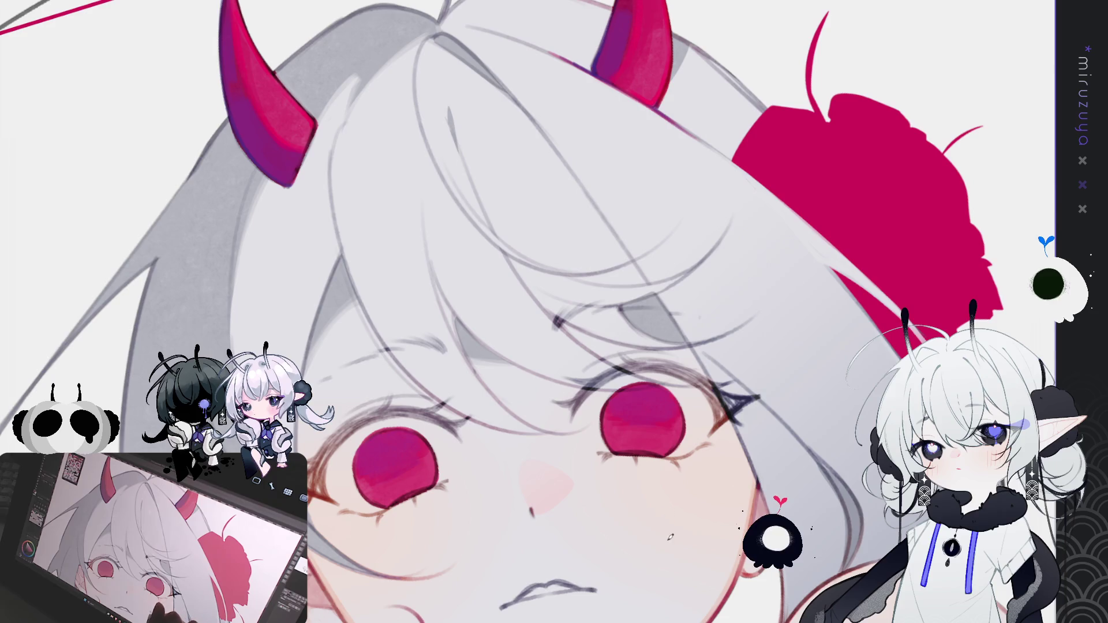
pyautogui.moveTo(666, 540); pyautogui.dragTo(476, 379)
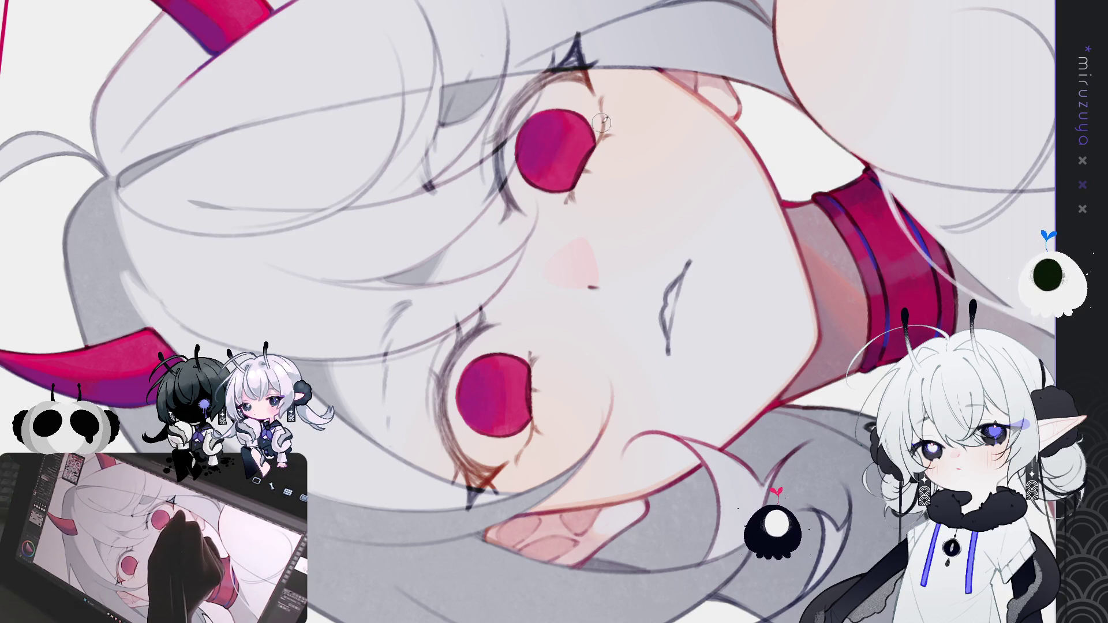
pyautogui.hotkey('ctrl', '@')
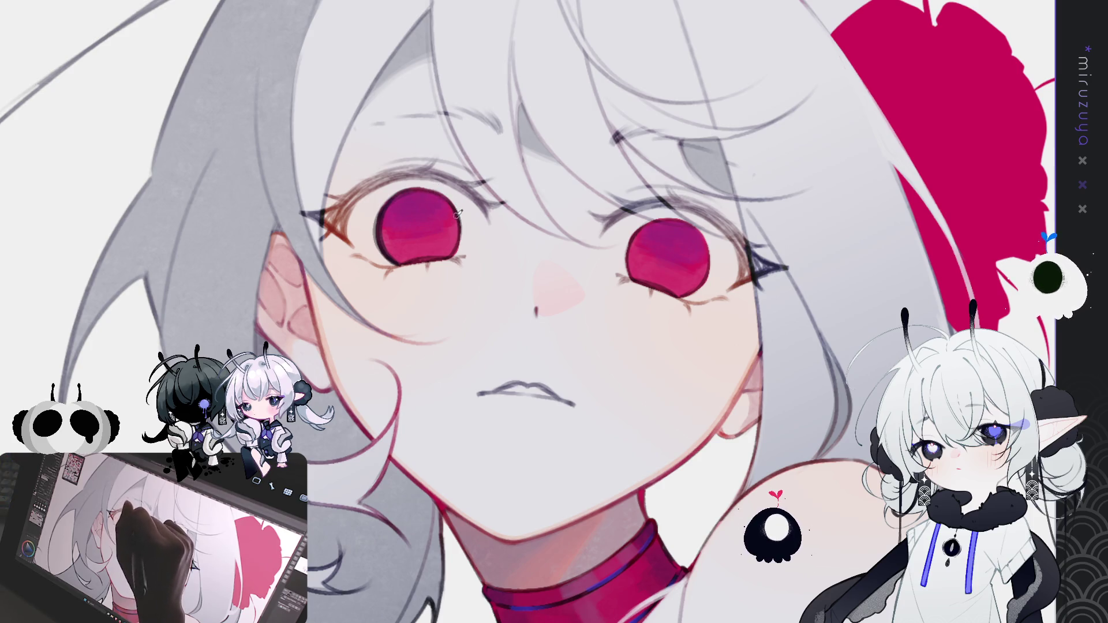
# Darken the rims of both eyes with thin dark strokes, rotating and re-centering the view
pyautogui.moveTo(447, 254); pyautogui.dragTo(452, 203)
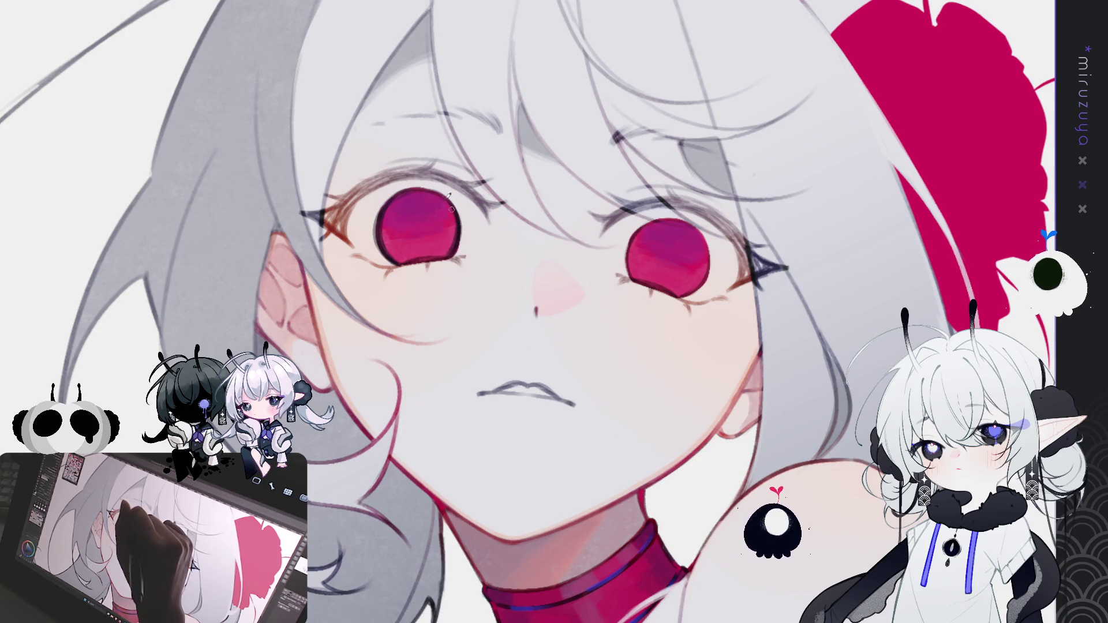
pyautogui.hotkey('ctrl', 'r')
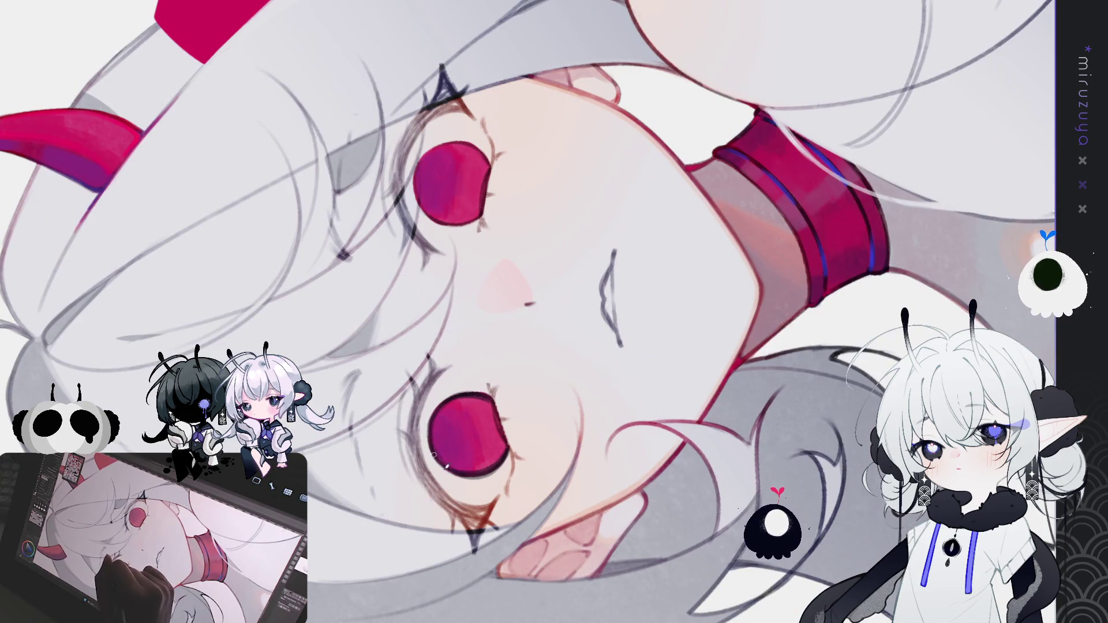
pyautogui.moveTo(437, 455); pyautogui.dragTo(450, 397)
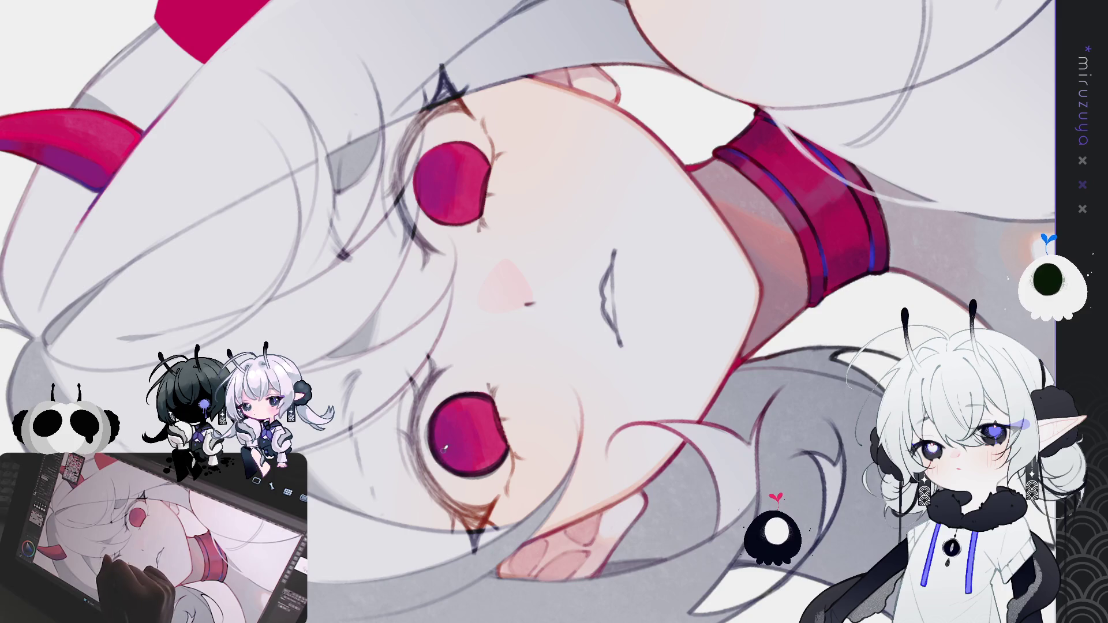
pyautogui.moveTo(455, 396); pyautogui.dragTo(709, 341)
pyautogui.hotkey('ctrl', '@')
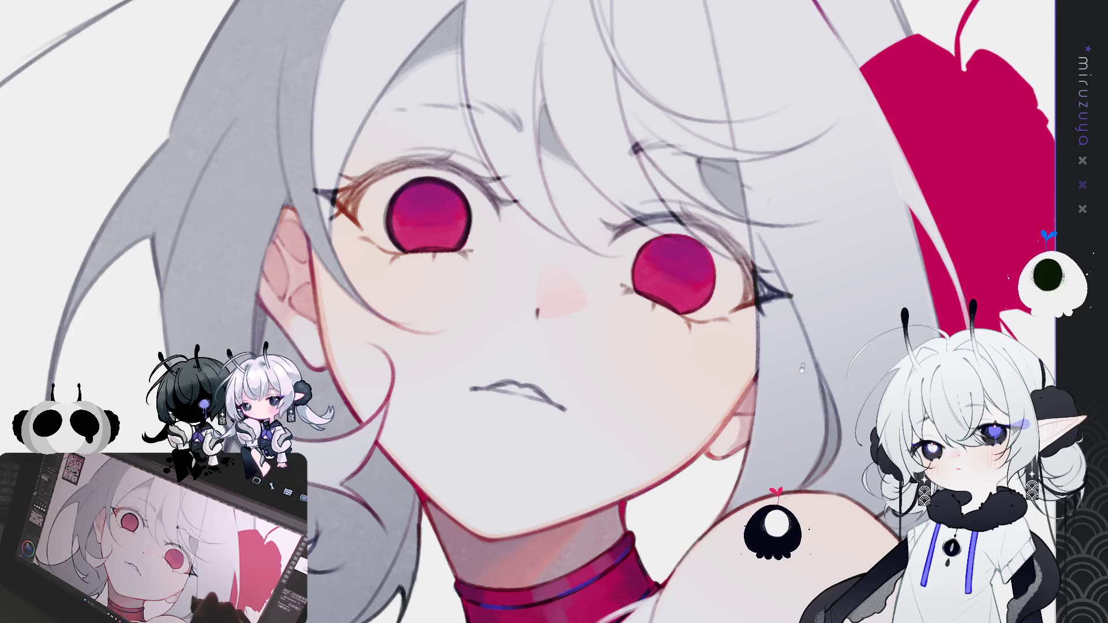
pyautogui.moveTo(808, 358); pyautogui.dragTo(787, 315)
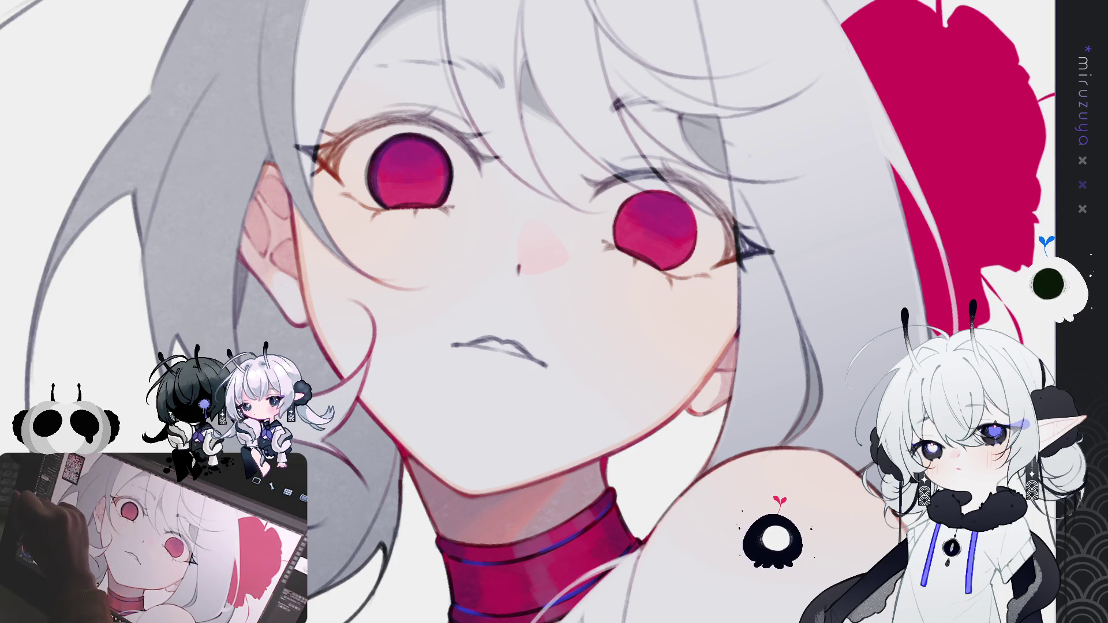
pyautogui.moveTo(888, 160); pyautogui.dragTo(741, 212)
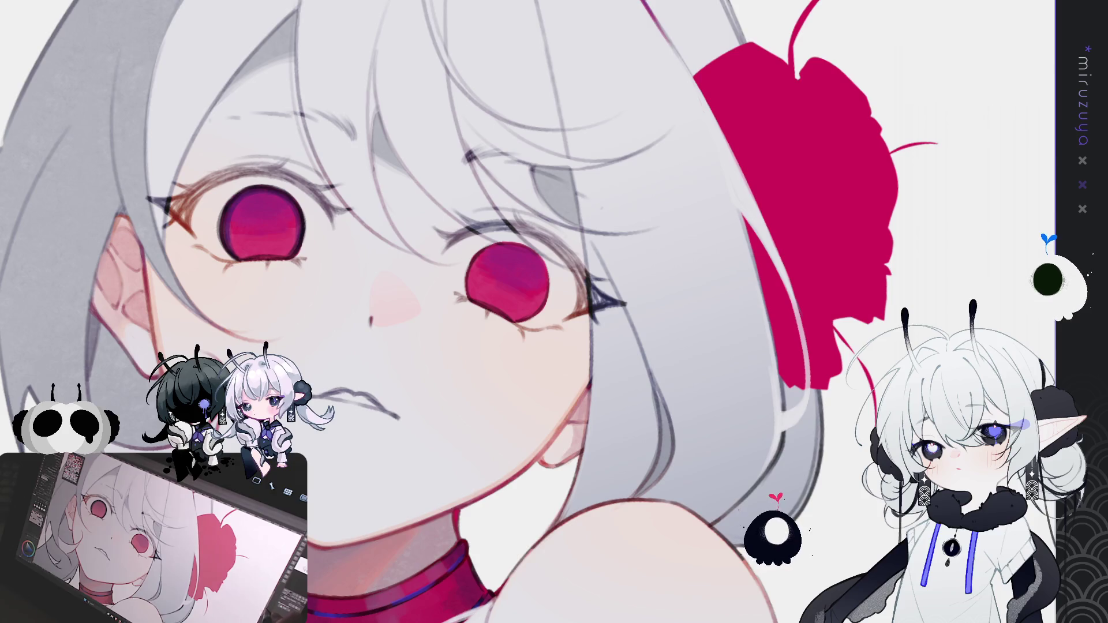
pyautogui.moveTo(524, 221); pyautogui.dragTo(646, 213)
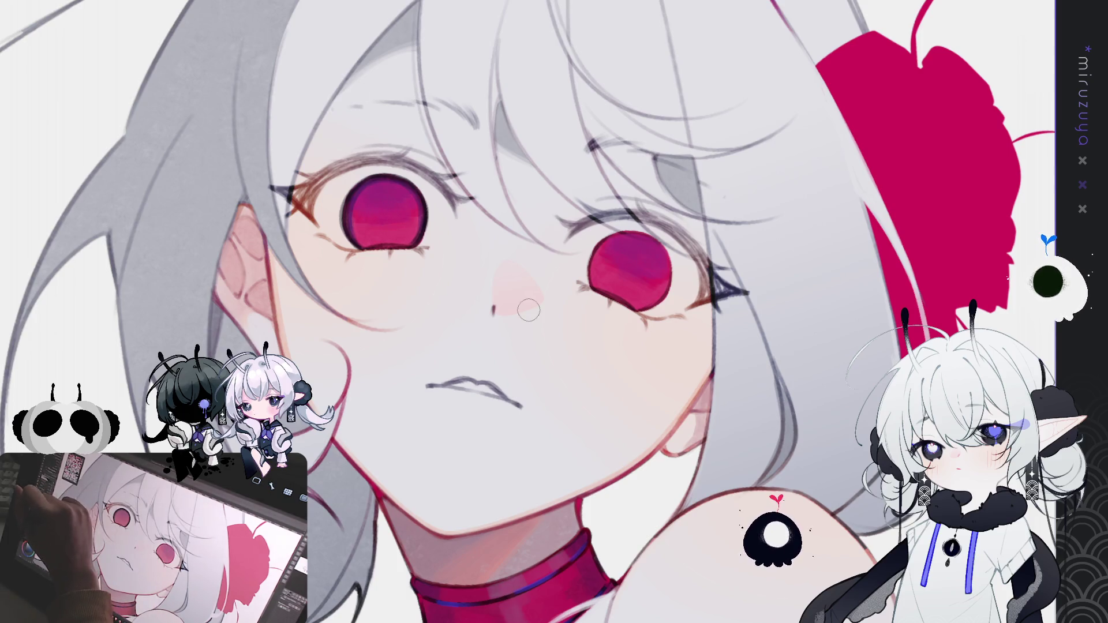
# Paint and deepen a dark round pupil inside the left eye's red iris
pyautogui.moveTo(382, 205)
pyautogui.mouseDown()
pyautogui.moveTo(391, 220)
pyautogui.moveTo(386, 213)
pyautogui.mouseUp()
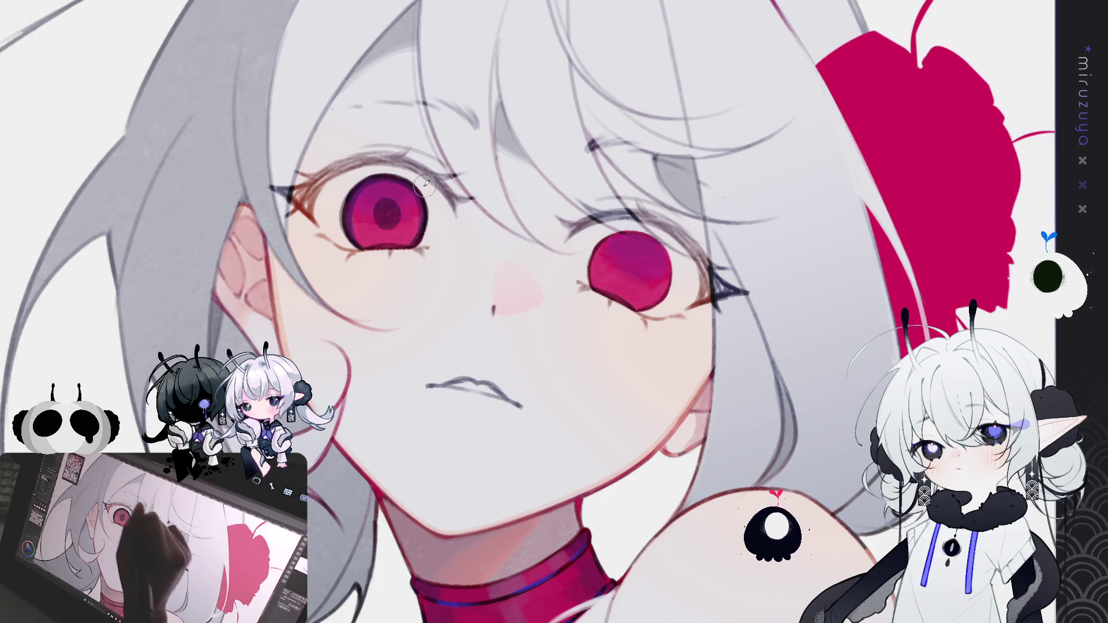
pyautogui.moveTo(383, 202)
pyautogui.mouseDown()
pyautogui.moveTo(388, 226)
pyautogui.moveTo(381, 209)
pyautogui.moveTo(374, 218)
pyautogui.mouseUp()
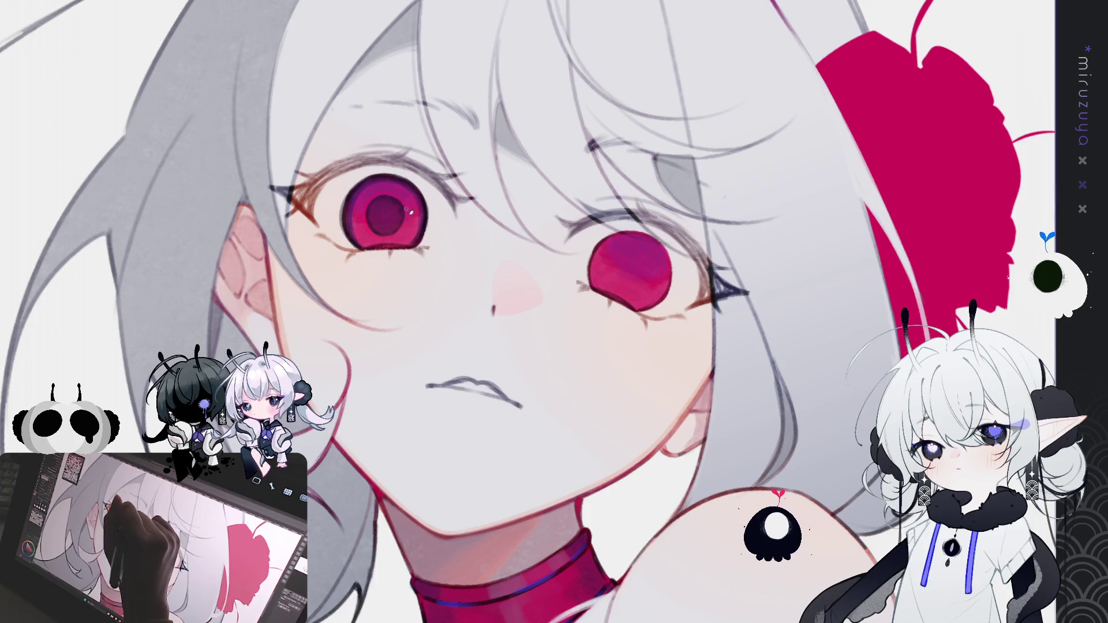
pyautogui.moveTo(397, 230)
pyautogui.mouseDown()
pyautogui.moveTo(548, 190)
pyautogui.moveTo(693, 209)
pyautogui.moveTo(604, 278)
pyautogui.mouseUp()
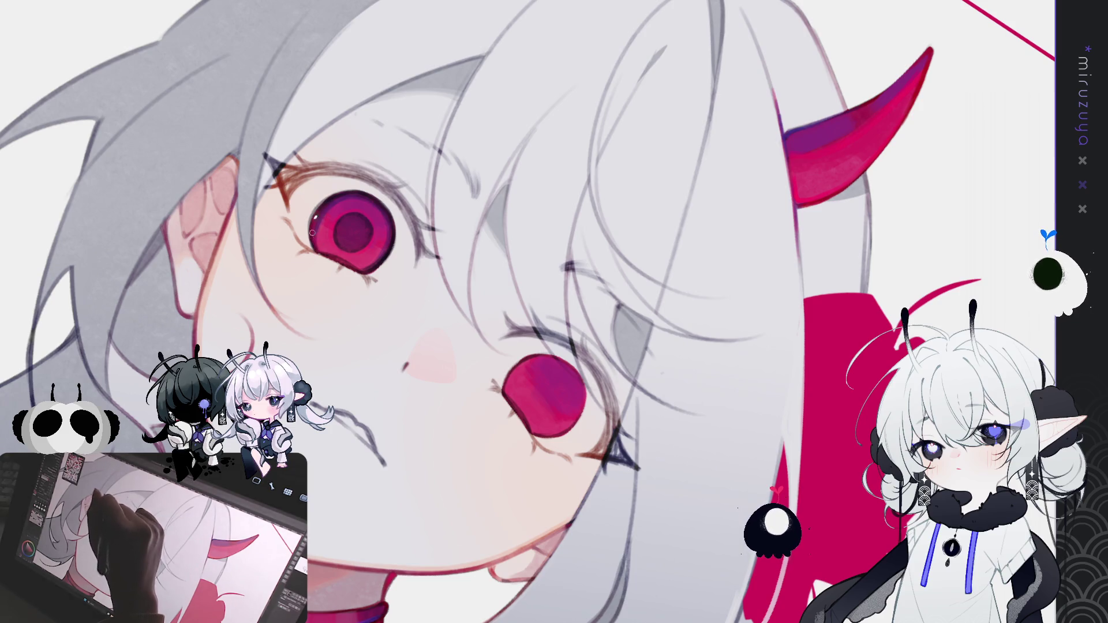
pyautogui.moveTo(326, 204); pyautogui.dragTo(308, 271)
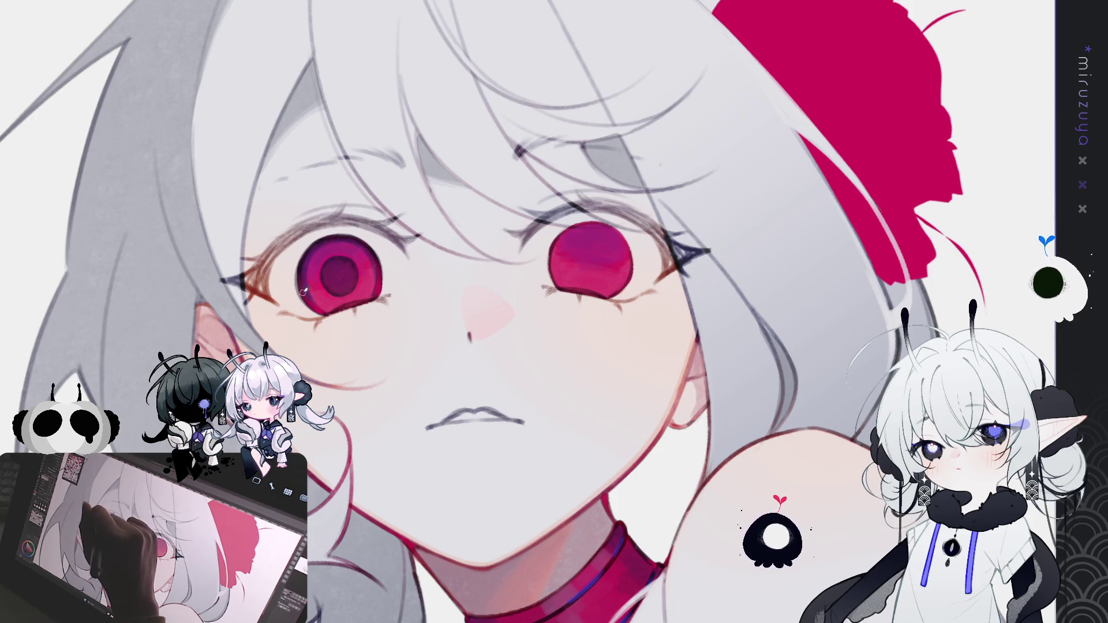
pyautogui.moveTo(302, 283); pyautogui.dragTo(630, 460)
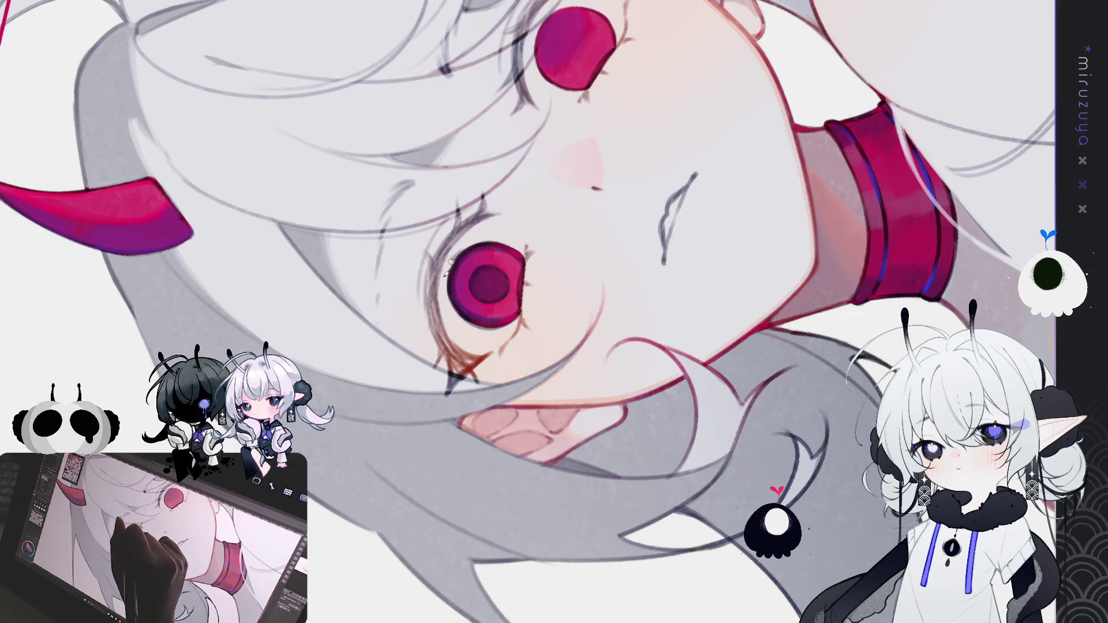
# Add a white highlight dot to the lower eye and light highlights to the left eye's iris
pyautogui.click(460, 273)
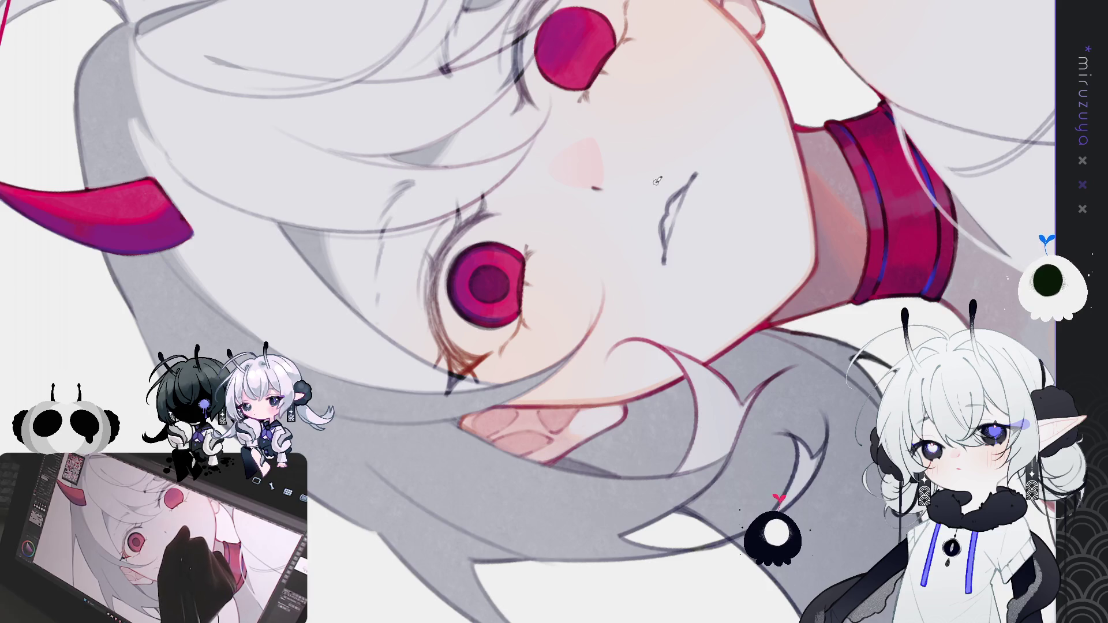
pyautogui.moveTo(718, 145)
pyautogui.mouseDown()
pyautogui.moveTo(761, 390)
pyautogui.moveTo(634, 323)
pyautogui.mouseUp()
pyautogui.scroll(2, 580, 294)
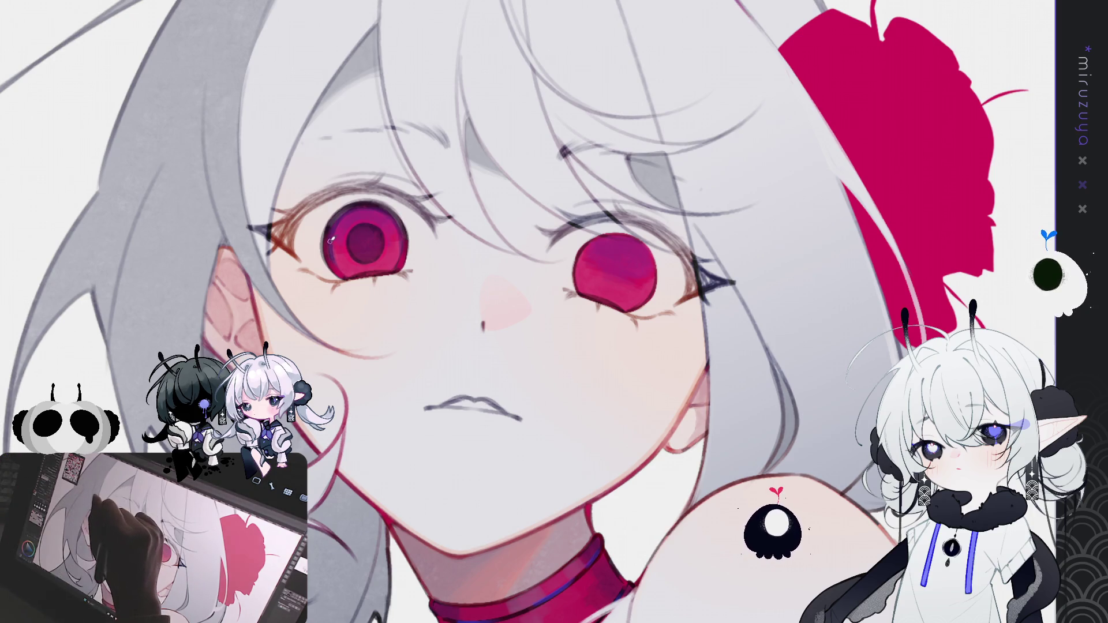
pyautogui.moveTo(329, 247); pyautogui.dragTo(333, 265)
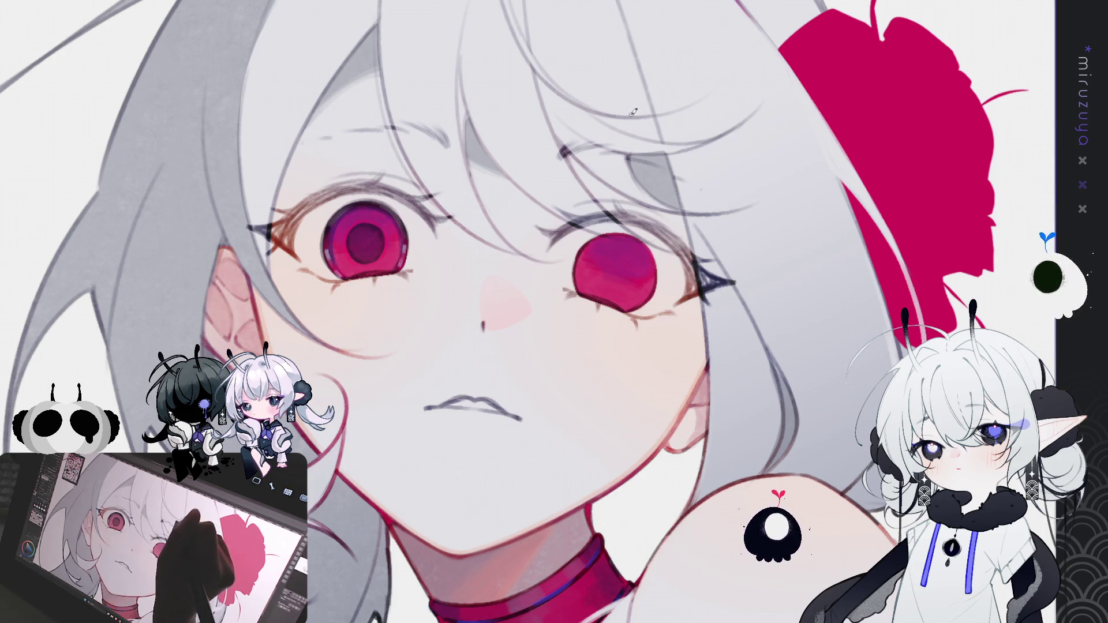
# Rotate and pan the canvas repeatedly around the left eye's rim and lashes, ending upright
pyautogui.moveTo(547, 167)
pyautogui.mouseDown()
pyautogui.moveTo(635, 323)
pyautogui.moveTo(703, 487)
pyautogui.moveTo(632, 340)
pyautogui.moveTo(554, 352)
pyautogui.mouseUp()
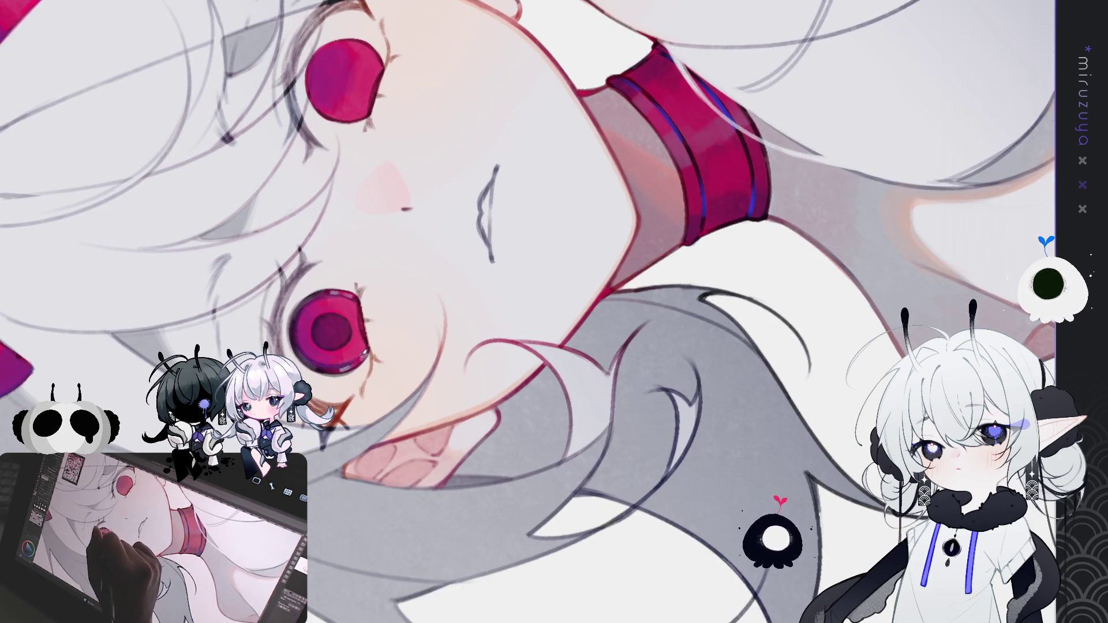
pyautogui.moveTo(534, 65); pyautogui.dragTo(530, 117)
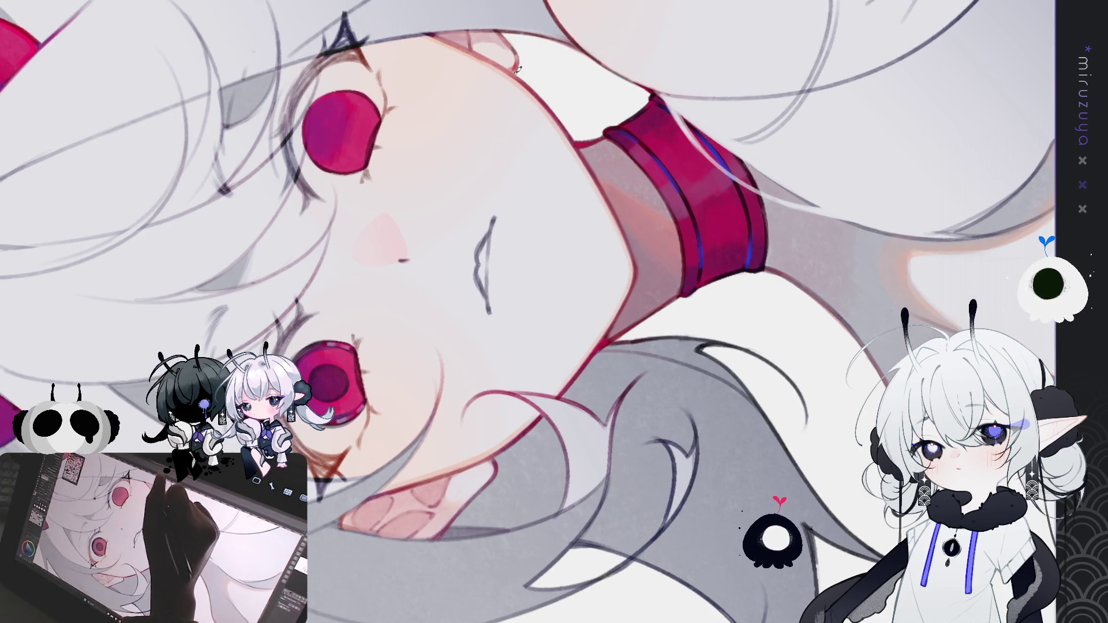
pyautogui.moveTo(329, 309); pyautogui.dragTo(327, 255)
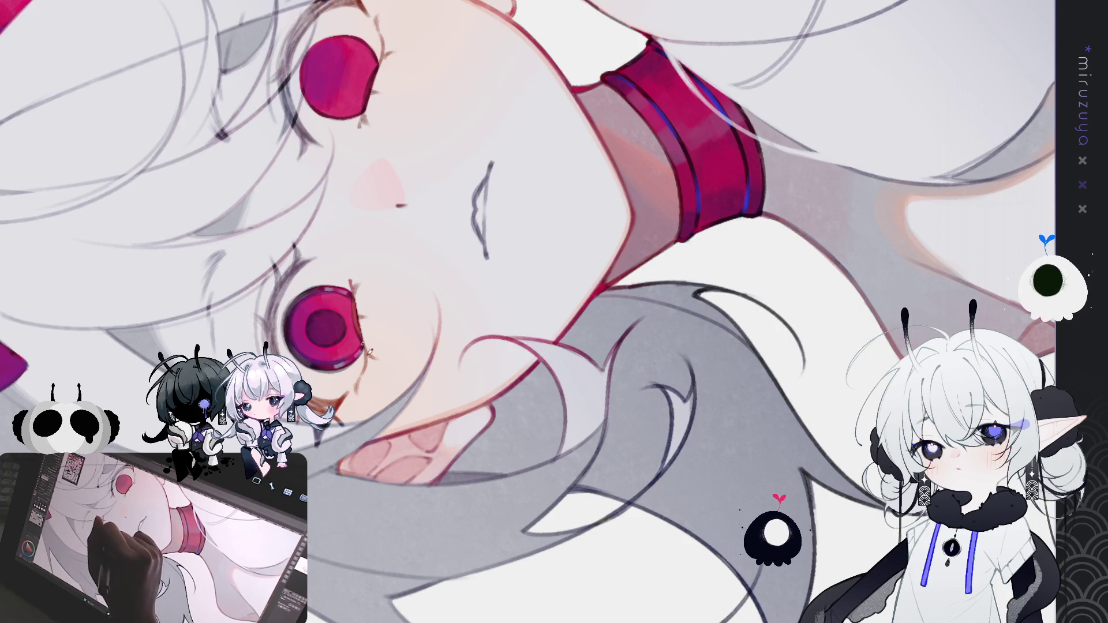
pyautogui.moveTo(516, 216)
pyautogui.mouseDown()
pyautogui.moveTo(704, 287)
pyautogui.moveTo(705, 278)
pyautogui.moveTo(690, 345)
pyautogui.mouseUp()
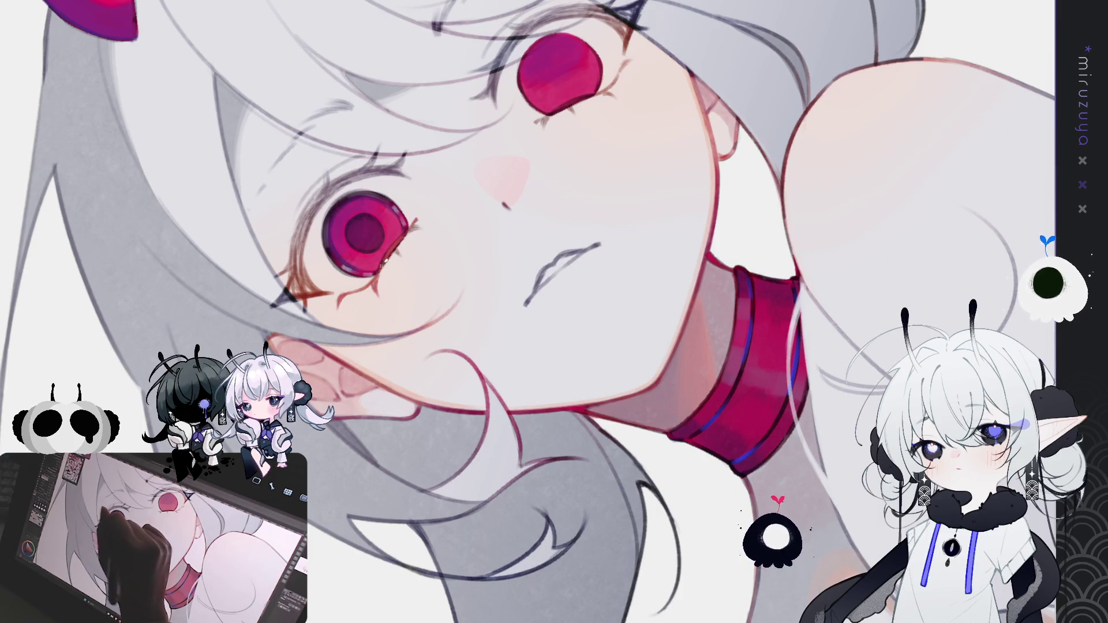
pyautogui.moveTo(376, 272); pyautogui.dragTo(472, 172)
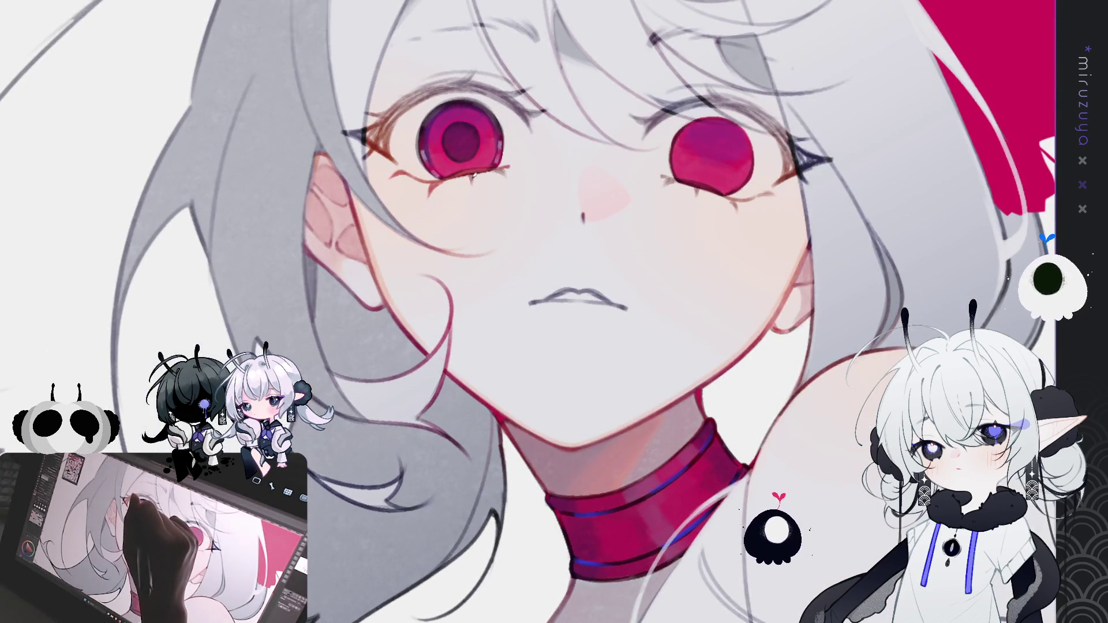
pyautogui.moveTo(499, 167); pyautogui.dragTo(466, 274)
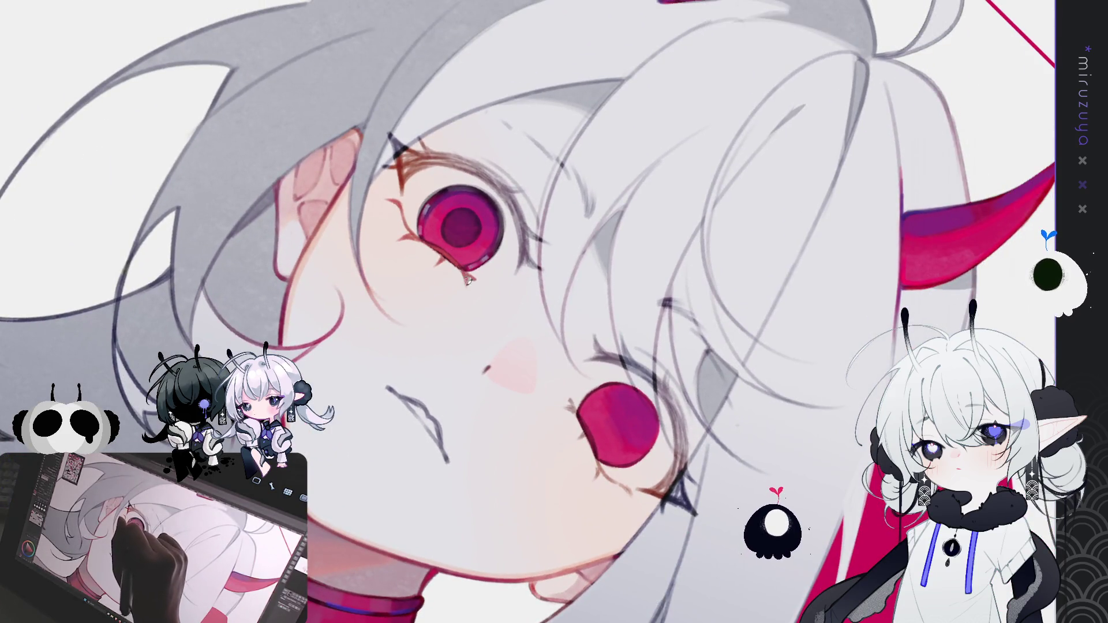
pyautogui.moveTo(472, 274); pyautogui.dragTo(392, 190)
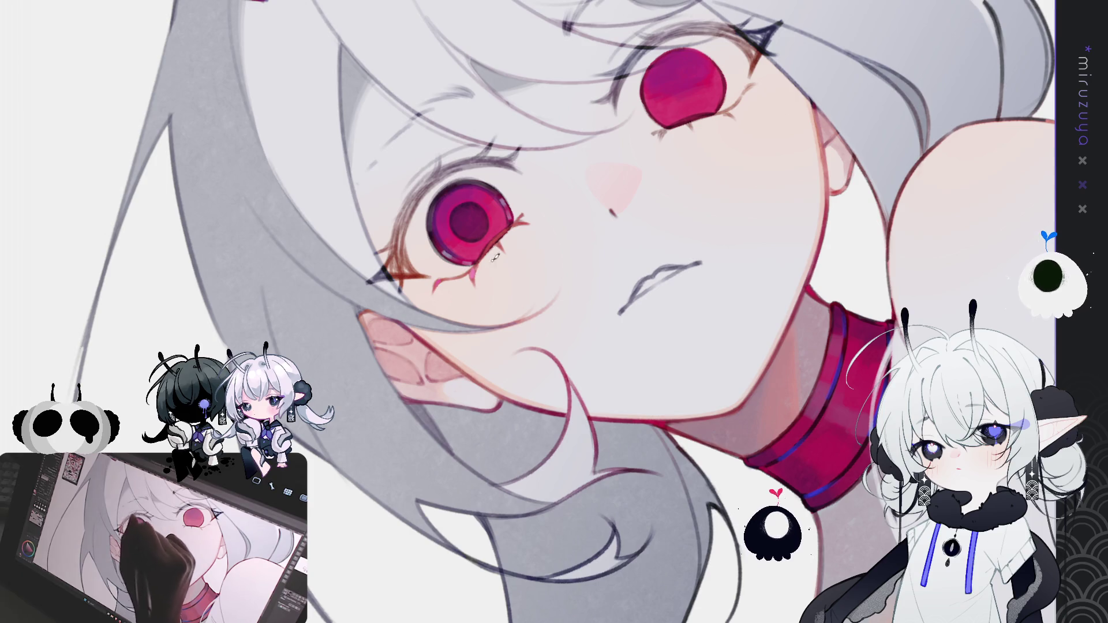
pyautogui.moveTo(517, 221); pyautogui.dragTo(459, 263)
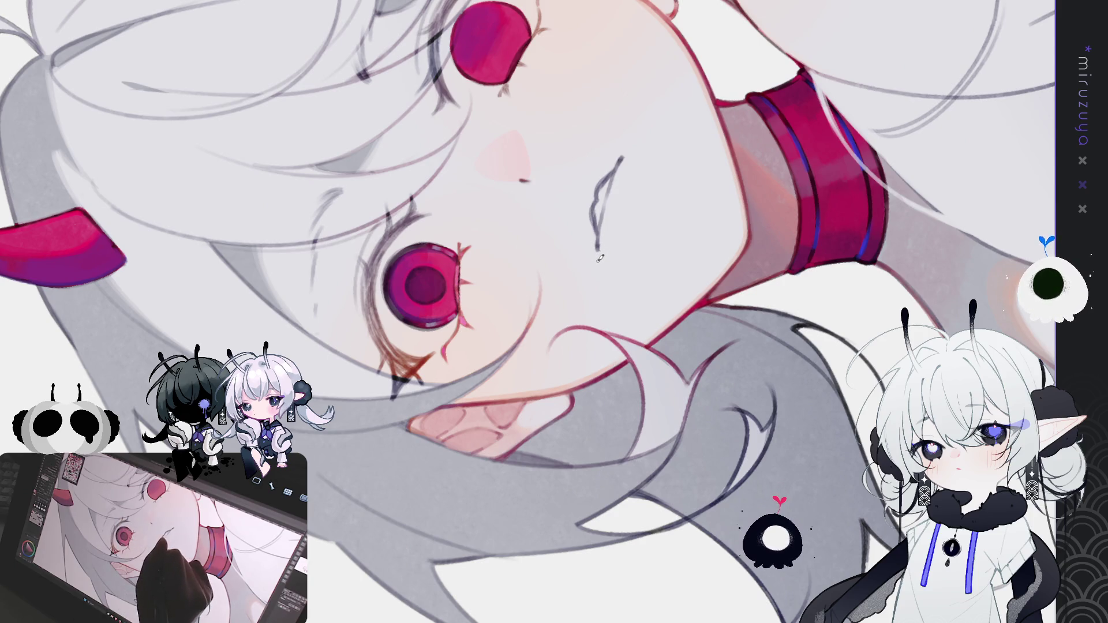
pyautogui.moveTo(450, 353); pyautogui.dragTo(466, 291)
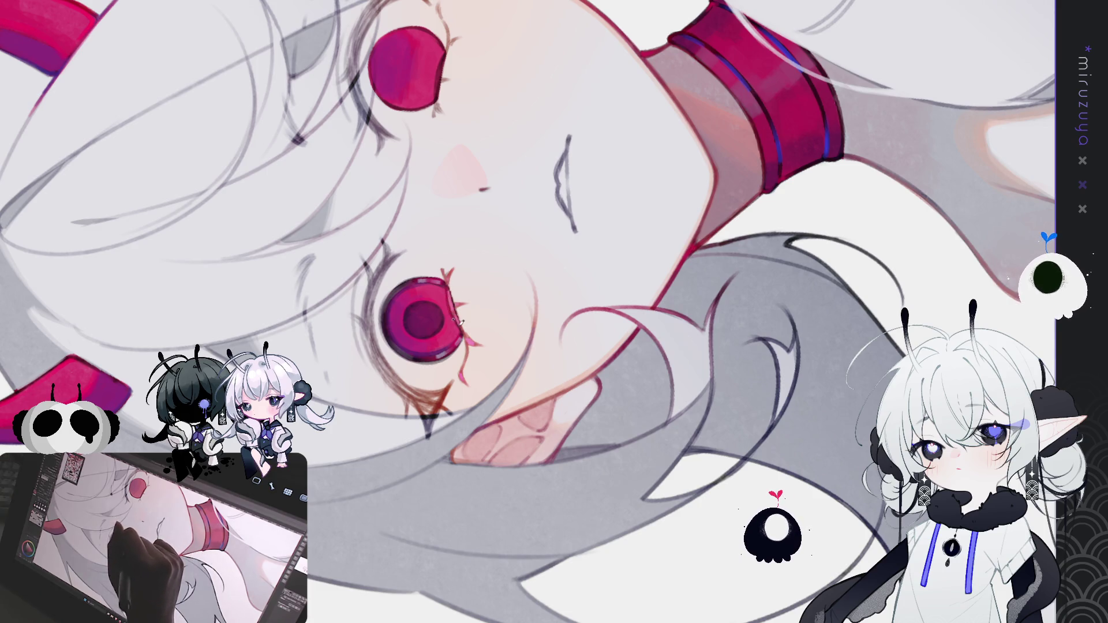
pyautogui.moveTo(490, 286)
pyautogui.mouseDown()
pyautogui.moveTo(666, 432)
pyautogui.moveTo(762, 450)
pyautogui.moveTo(750, 444)
pyautogui.mouseUp()
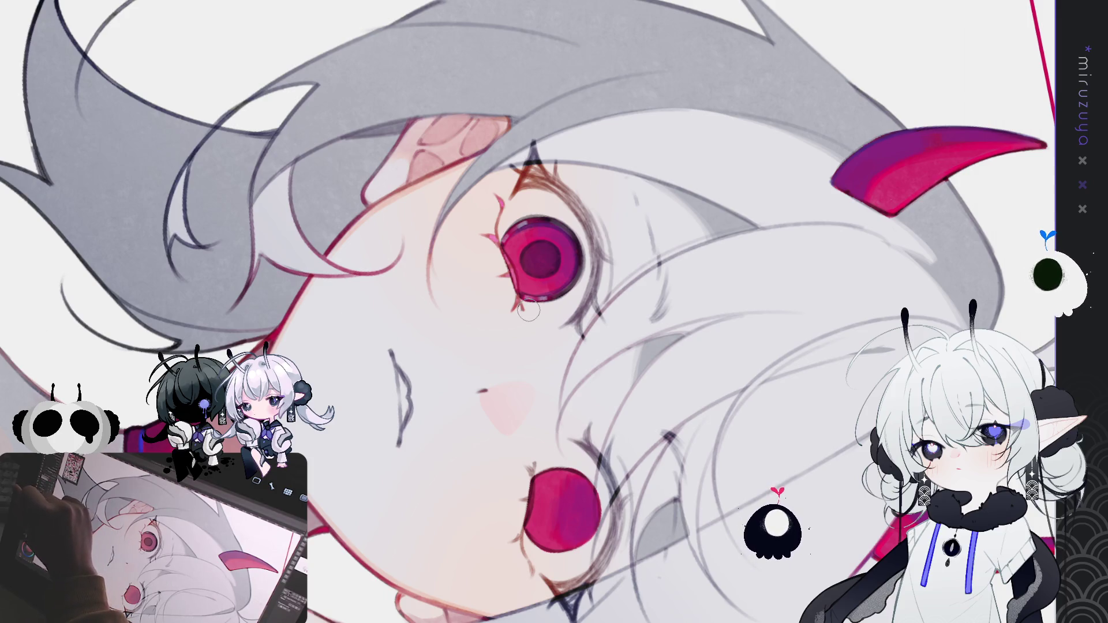
pyautogui.moveTo(601, 172); pyautogui.dragTo(385, 229)
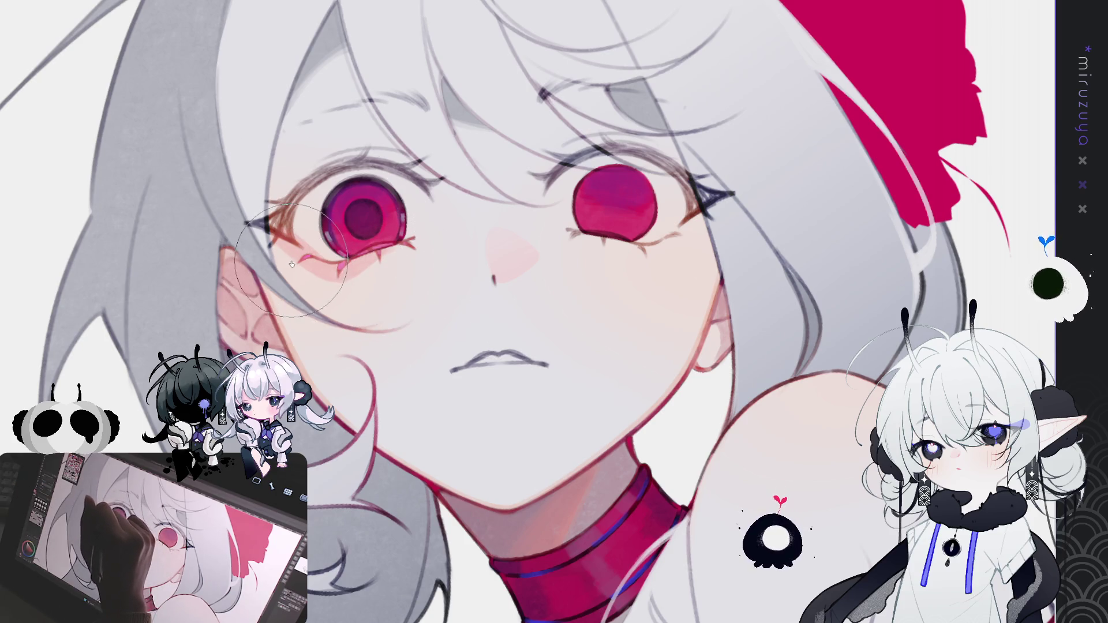
# Airbrush a faint warm pink blush under the left eye
pyautogui.moveTo(281, 233); pyautogui.dragTo(347, 306)
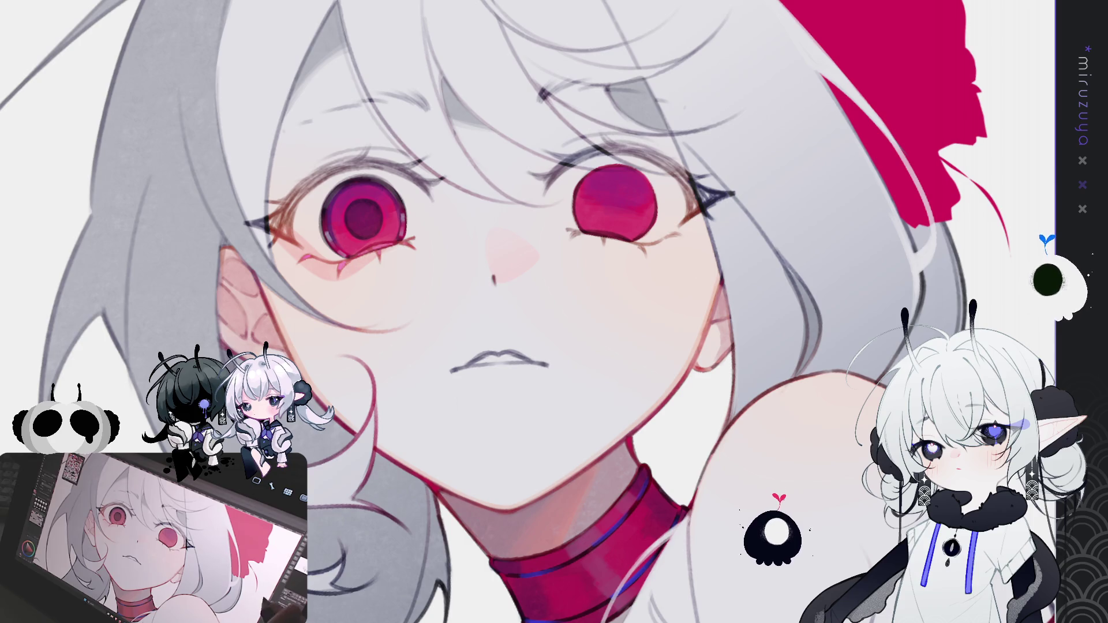
pyautogui.moveTo(470, 266); pyautogui.dragTo(469, 272)
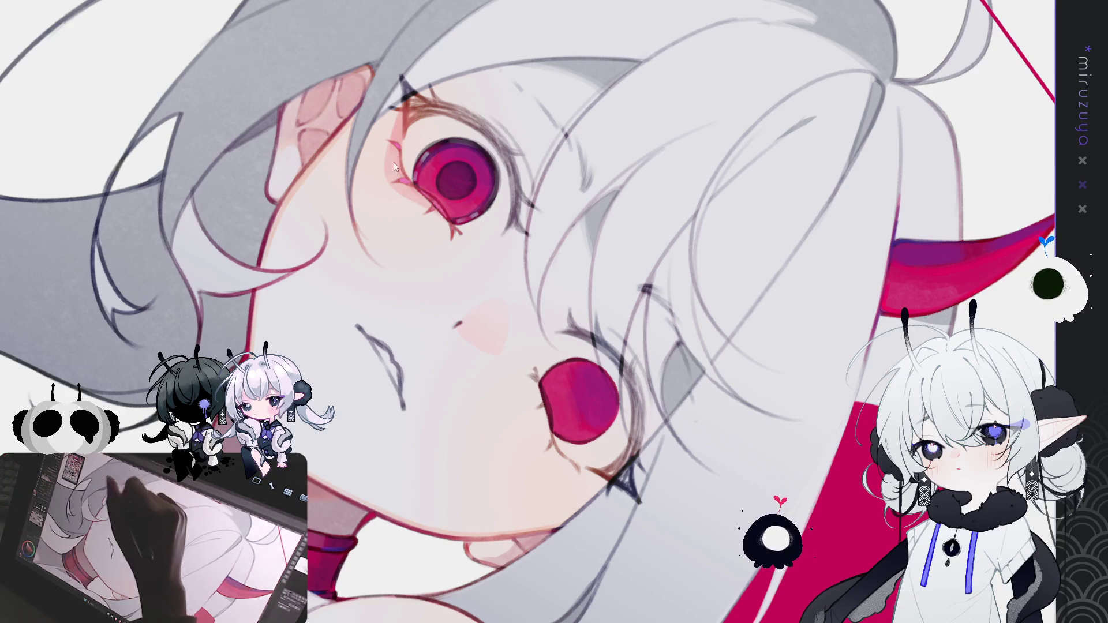
pyautogui.moveTo(441, 202); pyautogui.dragTo(341, 317)
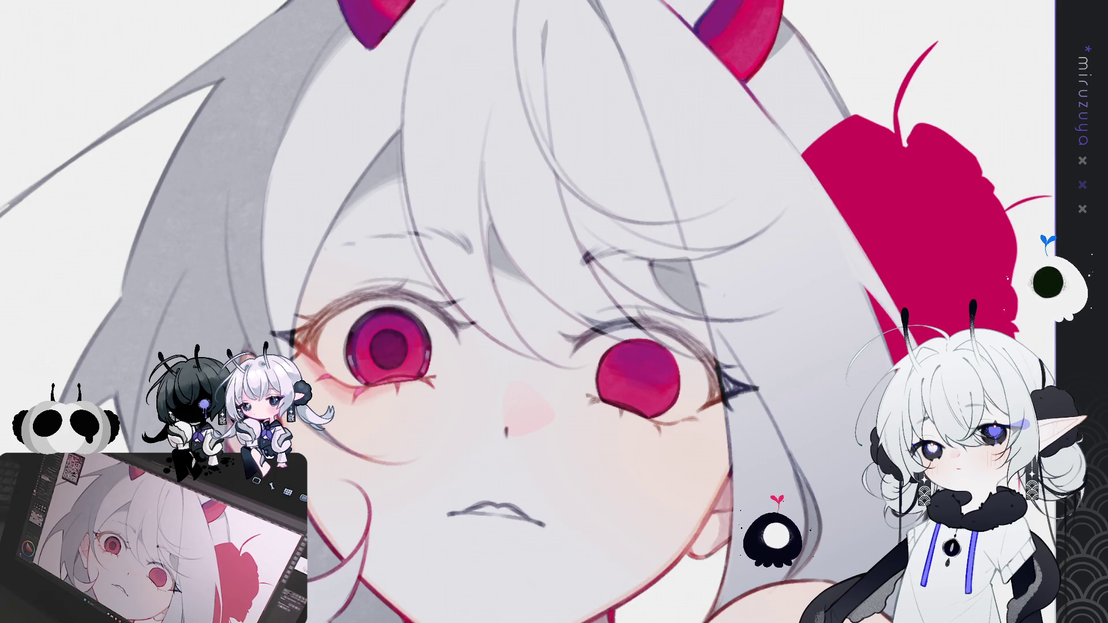
pyautogui.moveTo(629, 404)
pyautogui.mouseDown()
pyautogui.moveTo(669, 323)
pyautogui.moveTo(629, 271)
pyautogui.moveTo(576, 258)
pyautogui.moveTo(581, 280)
pyautogui.mouseUp()
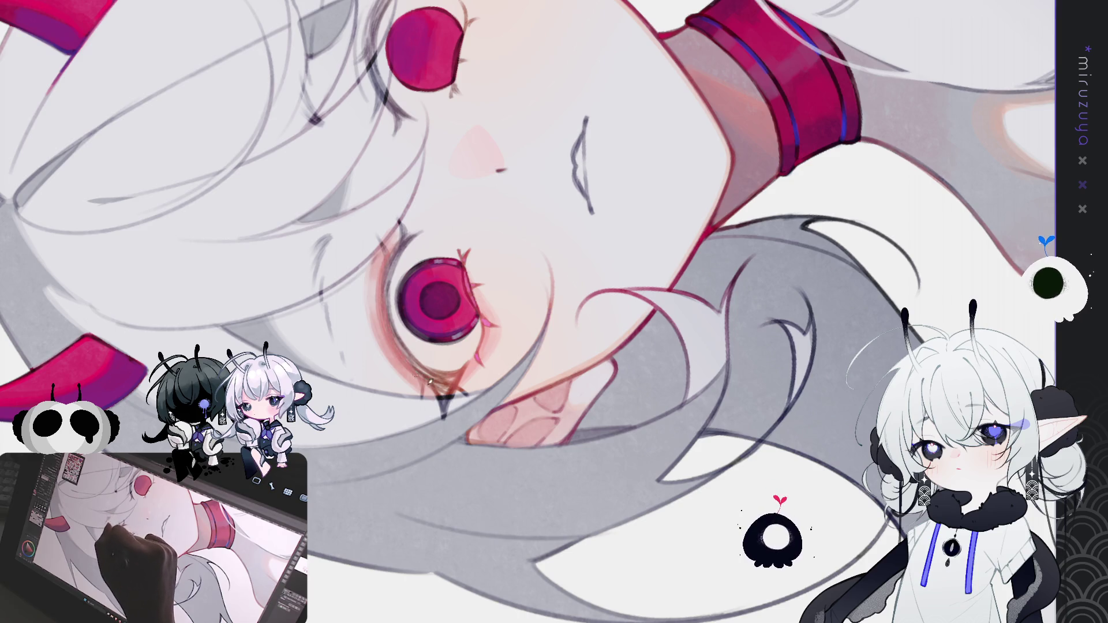
# Stroke repeatedly along the left eye's upper rim with a dark pen, building a thick lash line
pyautogui.moveTo(378, 273); pyautogui.dragTo(375, 312)
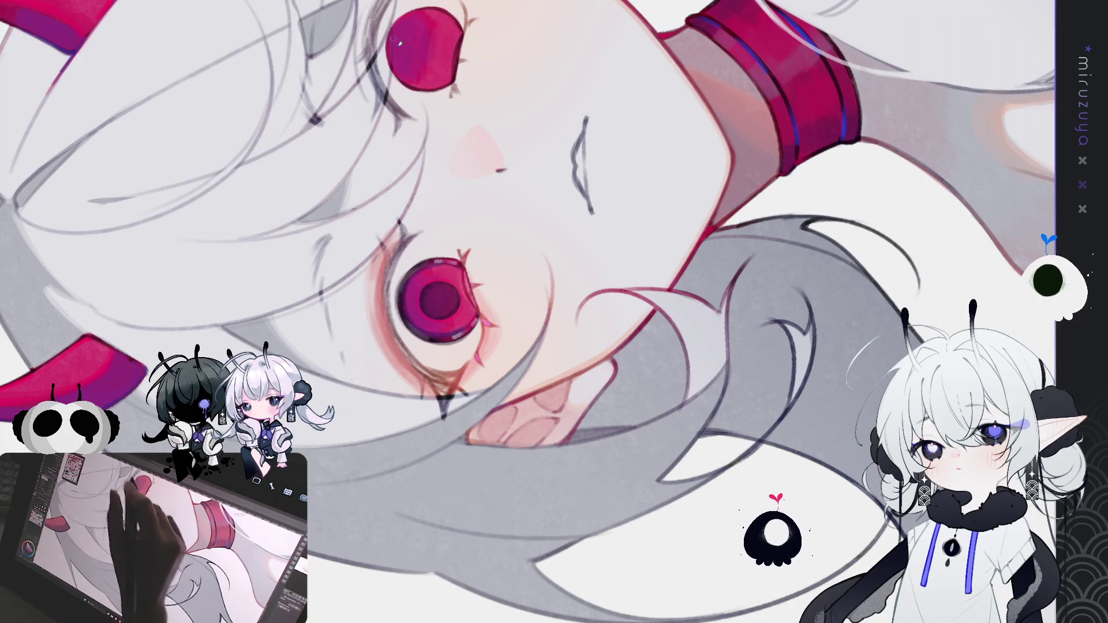
pyautogui.moveTo(386, 283); pyautogui.dragTo(399, 240)
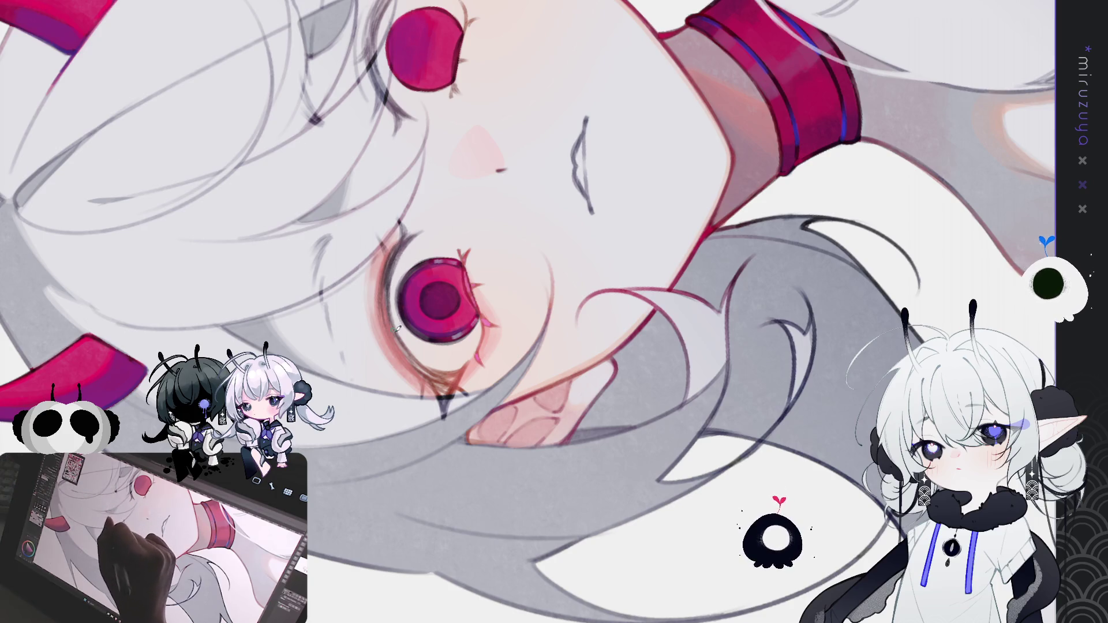
pyautogui.moveTo(404, 347); pyautogui.dragTo(432, 384)
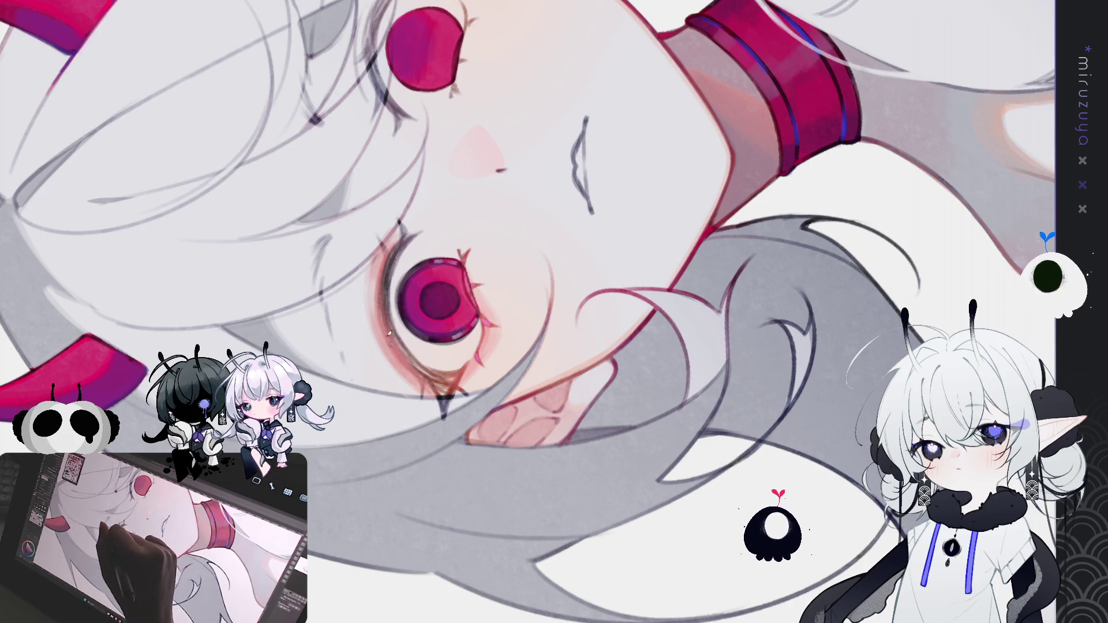
pyautogui.moveTo(396, 345); pyautogui.dragTo(427, 378)
pyautogui.moveTo(398, 329)
pyautogui.mouseDown()
pyautogui.moveTo(439, 375)
pyautogui.moveTo(419, 361)
pyautogui.mouseUp()
pyautogui.moveTo(404, 247); pyautogui.dragTo(405, 346)
pyautogui.moveTo(388, 287); pyautogui.dragTo(424, 366)
pyautogui.moveTo(385, 306); pyautogui.dragTo(415, 355)
pyautogui.moveTo(381, 282); pyautogui.dragTo(397, 237)
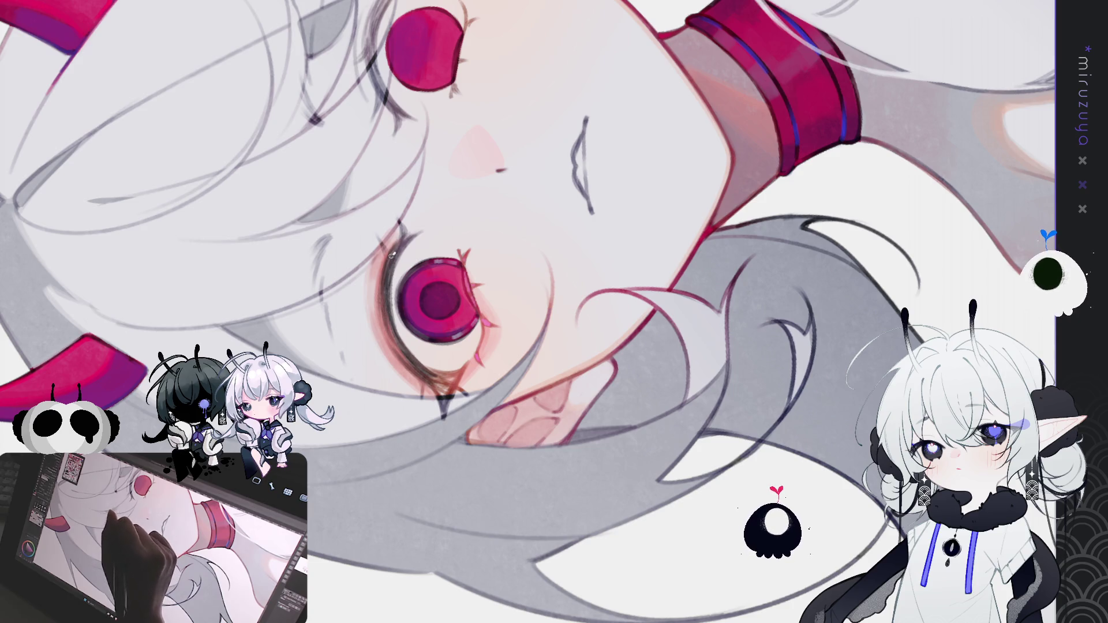
pyautogui.moveTo(467, 210); pyautogui.dragTo(394, 284)
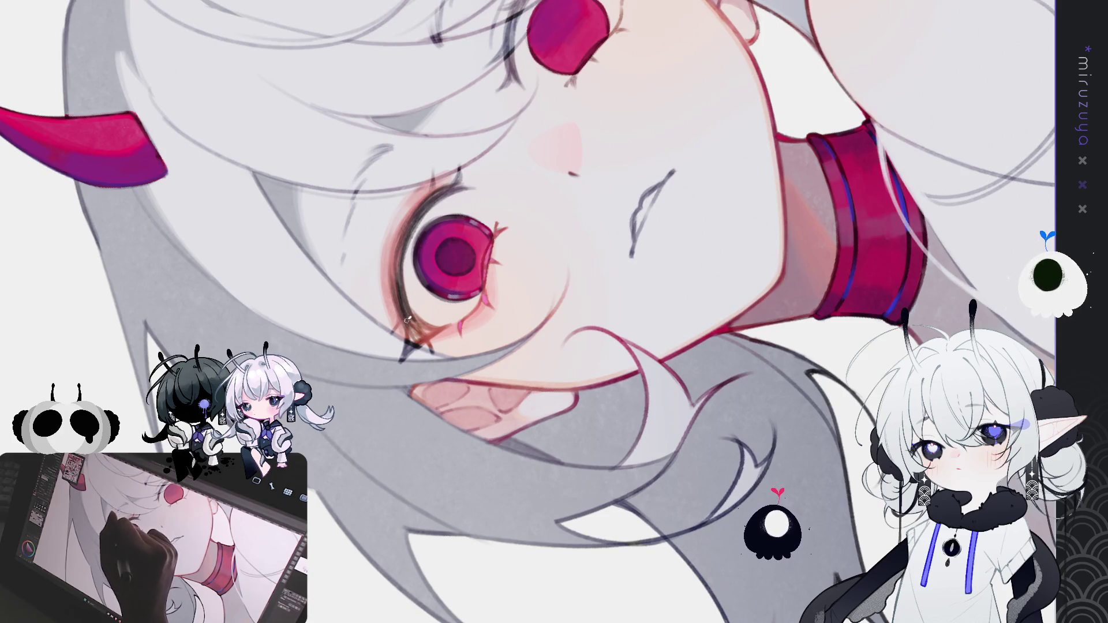
pyautogui.moveTo(407, 323); pyautogui.dragTo(395, 228)
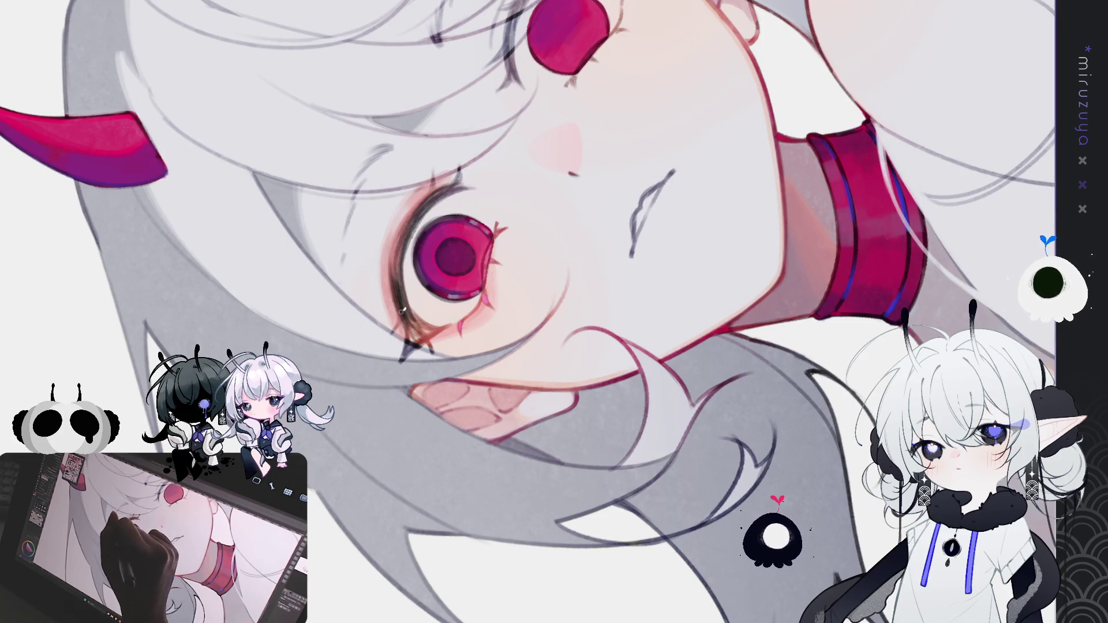
pyautogui.moveTo(405, 296)
pyautogui.mouseDown()
pyautogui.moveTo(430, 326)
pyautogui.moveTo(806, 309)
pyautogui.moveTo(279, 38)
pyautogui.mouseUp()
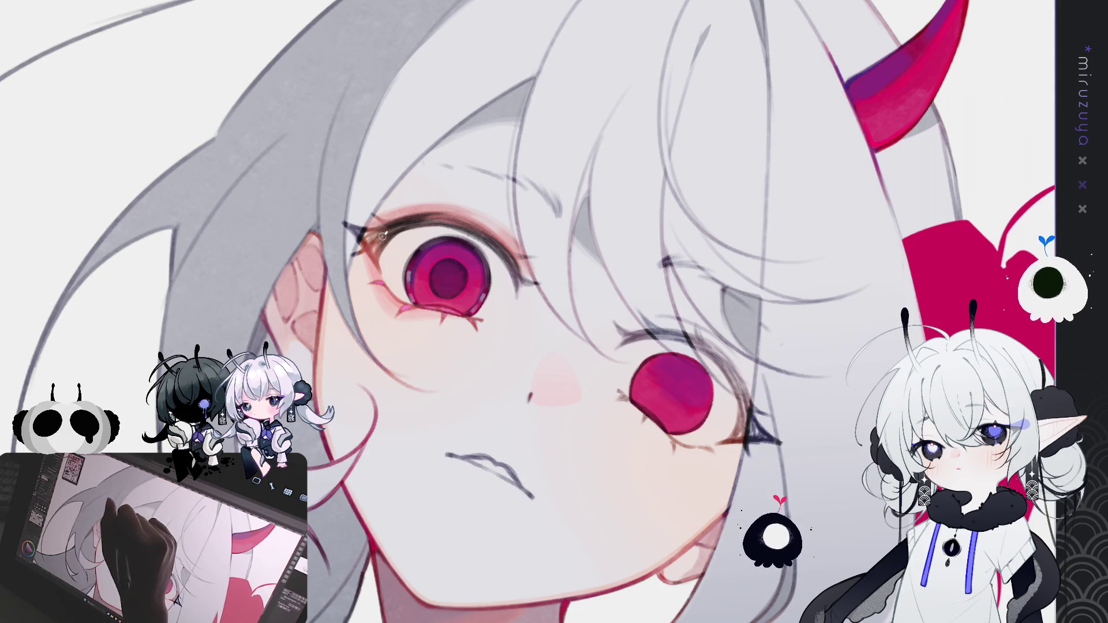
# Add a short dark accent stroke at the corner of the left eye's lash line
pyautogui.moveTo(390, 234); pyautogui.dragTo(377, 251)
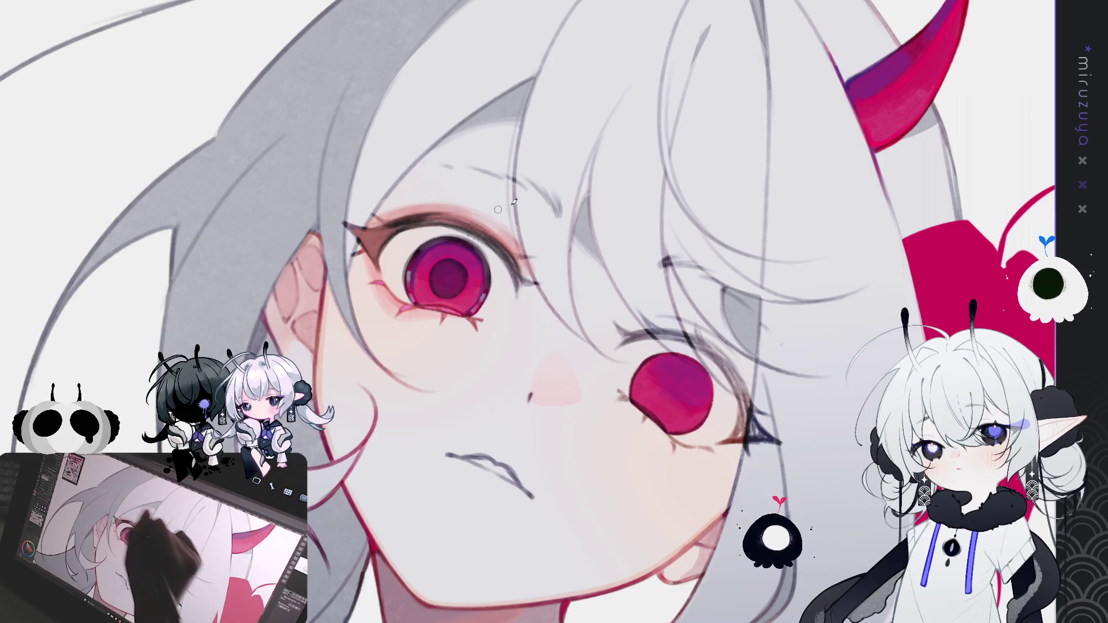
pyautogui.moveTo(487, 440); pyautogui.dragTo(520, 362)
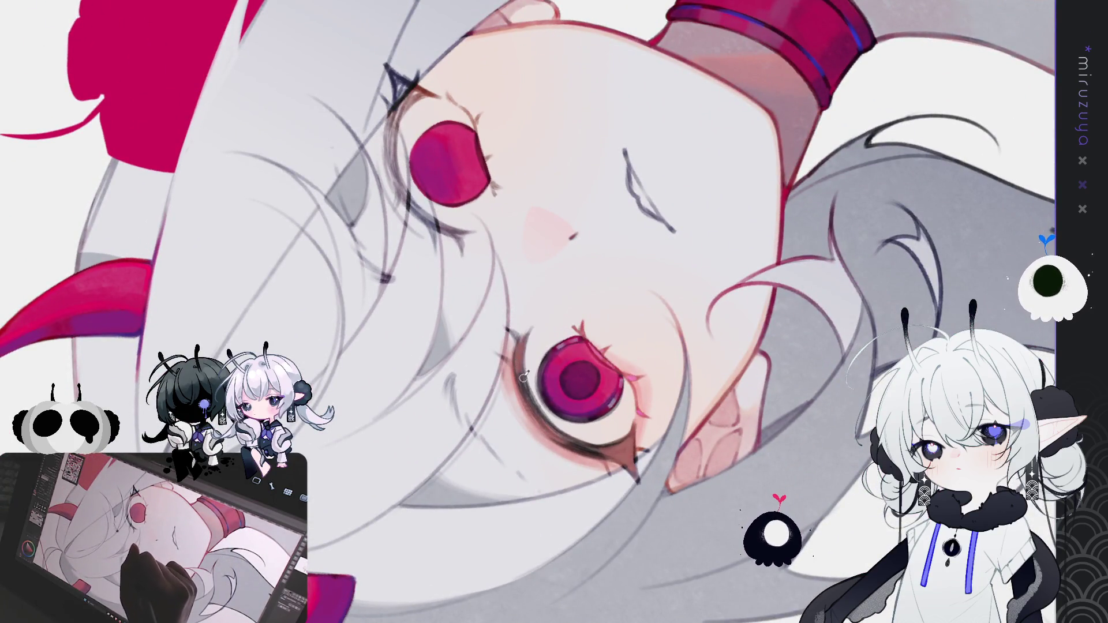
# Rotate and reposition the canvas to a near-upright angle beside the upper eye
pyautogui.moveTo(534, 393); pyautogui.dragTo(464, 195)
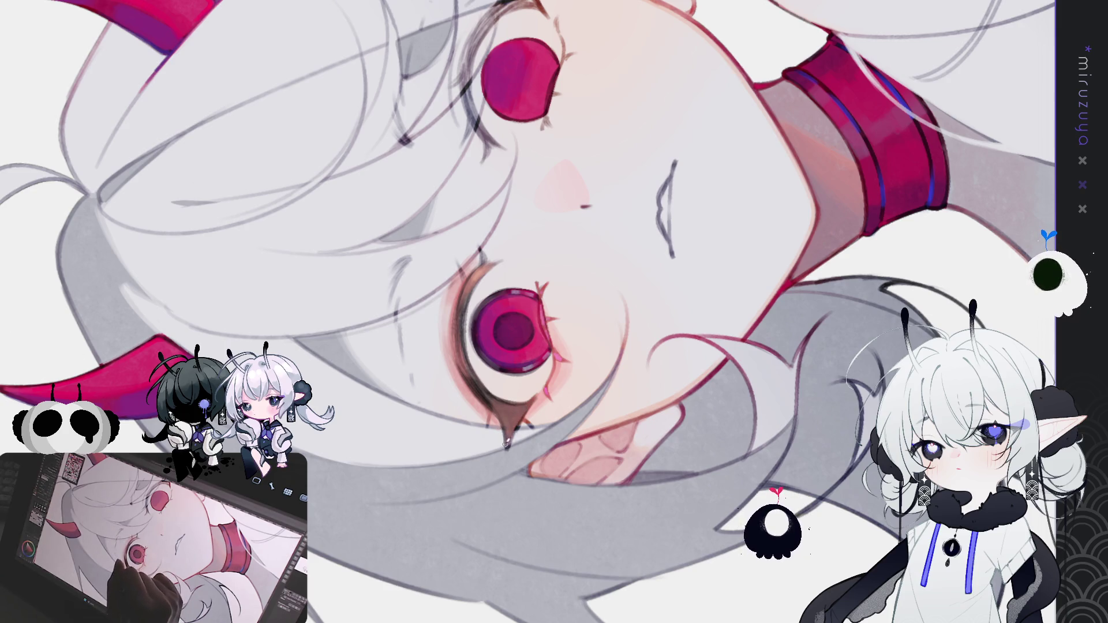
pyautogui.moveTo(520, 312); pyautogui.dragTo(472, 238)
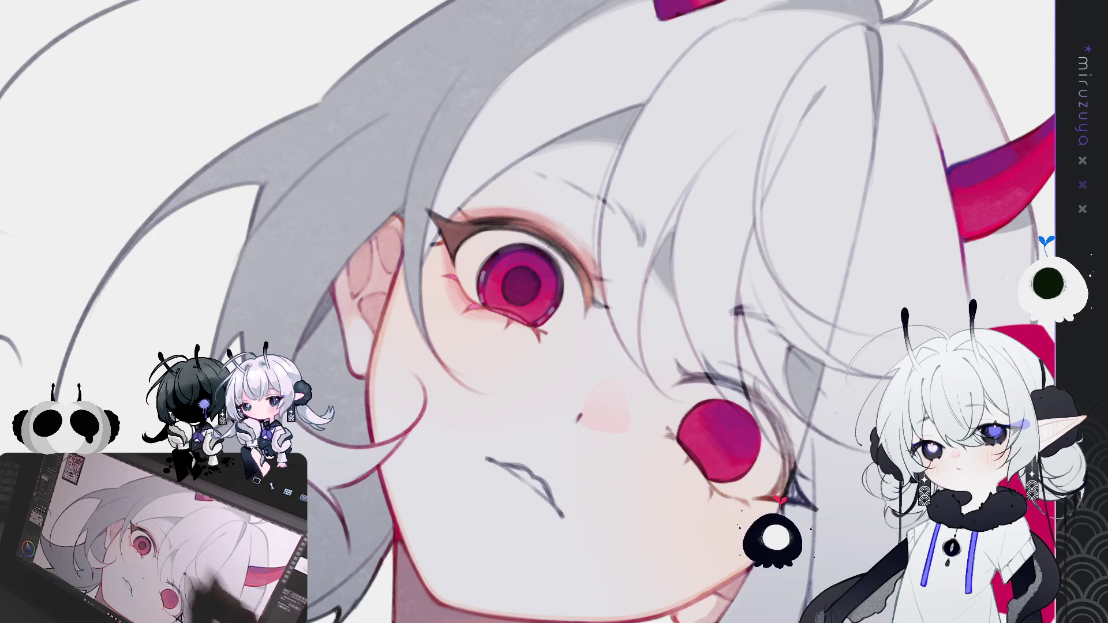
# Rotate the canvas view, reset it upright, then settle on a slight tilt showing the face
pyautogui.moveTo(570, 543)
pyautogui.mouseDown()
pyautogui.moveTo(438, 508)
pyautogui.moveTo(370, 370)
pyautogui.moveTo(486, 280)
pyautogui.mouseUp()
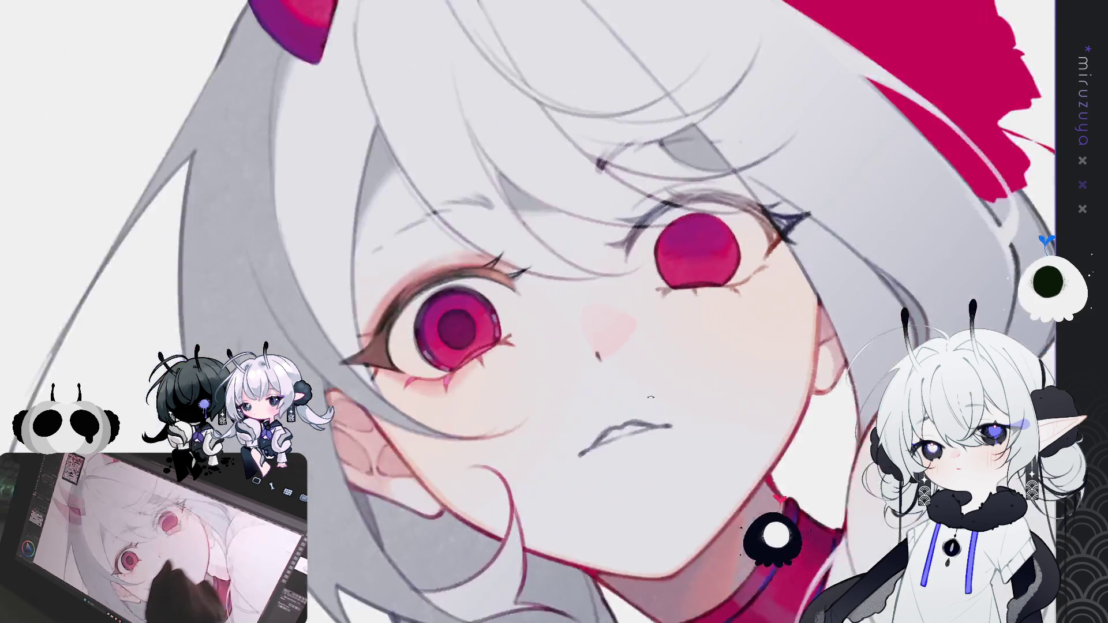
pyautogui.hotkey('ctrl', 'alt', '0')
pyautogui.moveTo(671, 397); pyautogui.dragTo(511, 458)
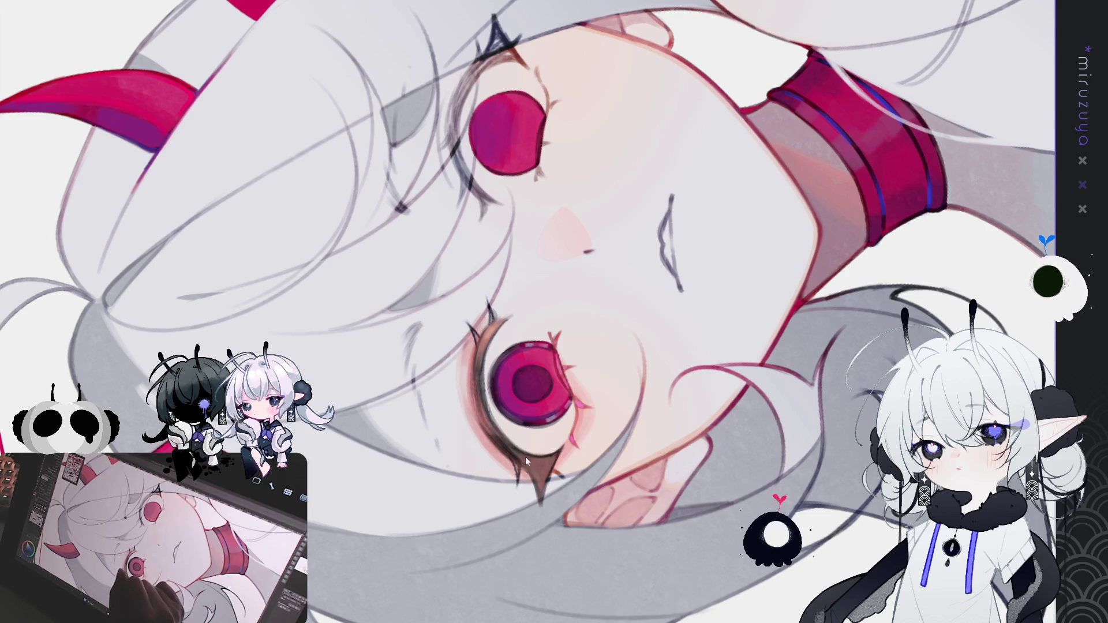
pyautogui.moveTo(522, 468); pyautogui.dragTo(439, 449)
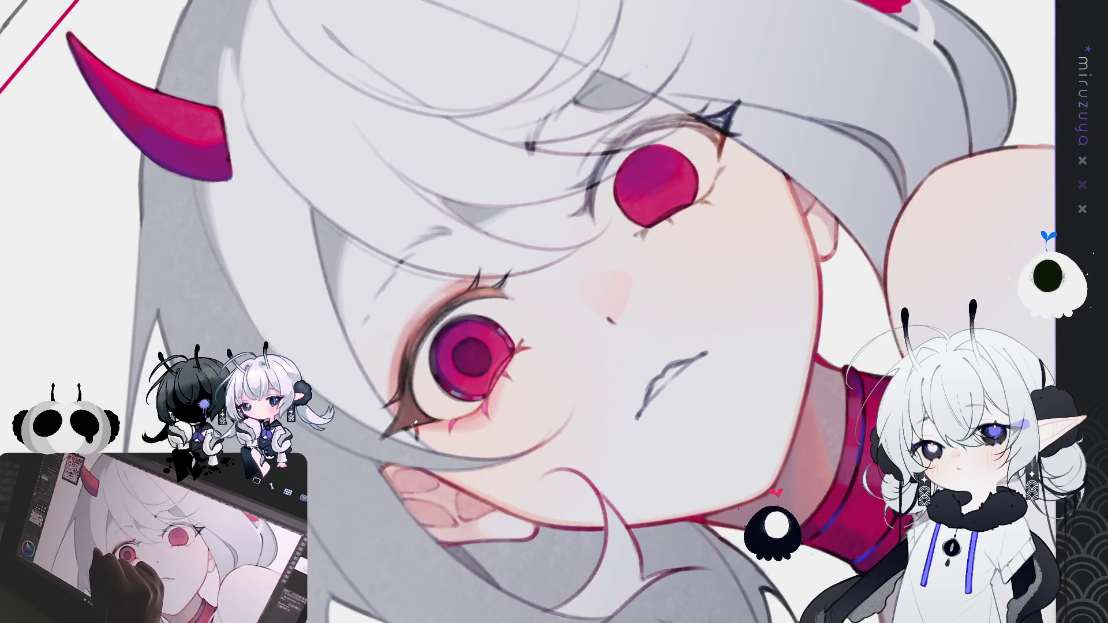